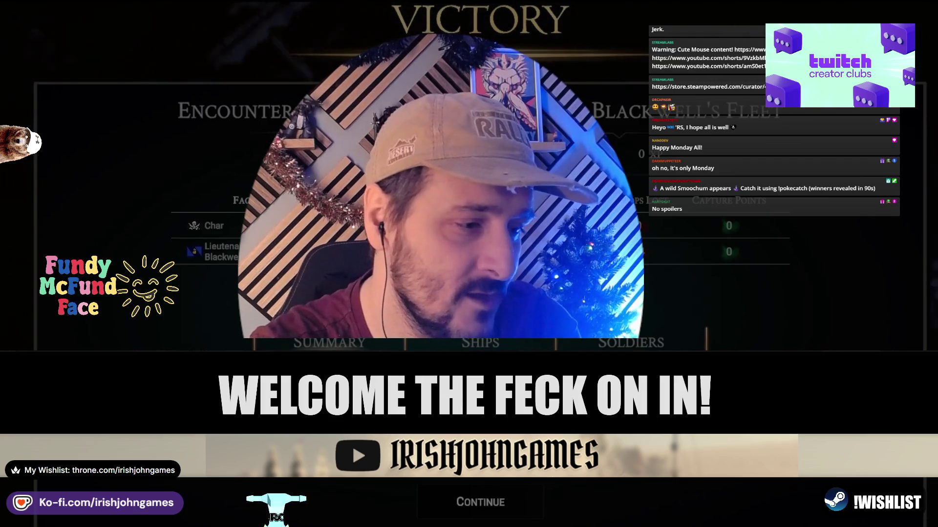
# Step: Leave the Victory results and open Ironwood Haven's market goods list
pyautogui.click(497, 505)
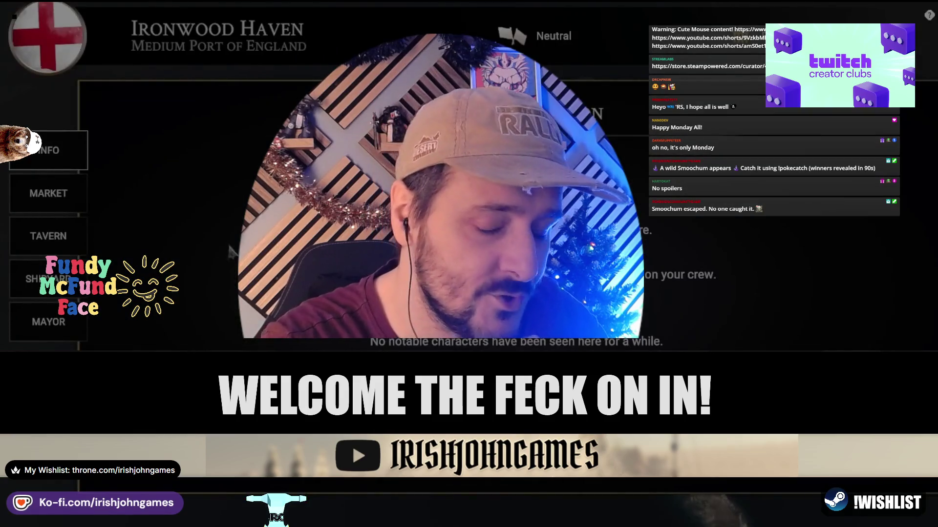
pyautogui.click(81, 193)
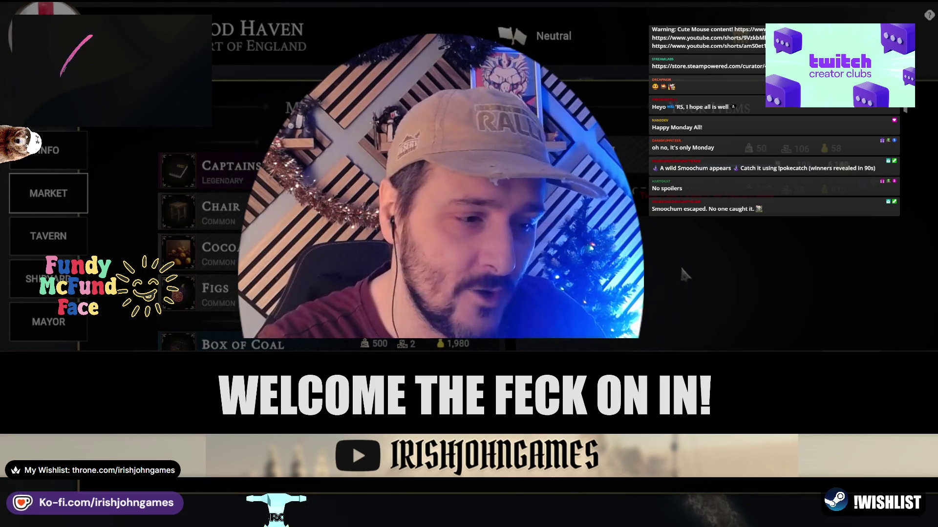
# Step: Buy the Captains item at Ironwood Haven, view the shipyard, then return to the map
pyautogui.click(655, 289)
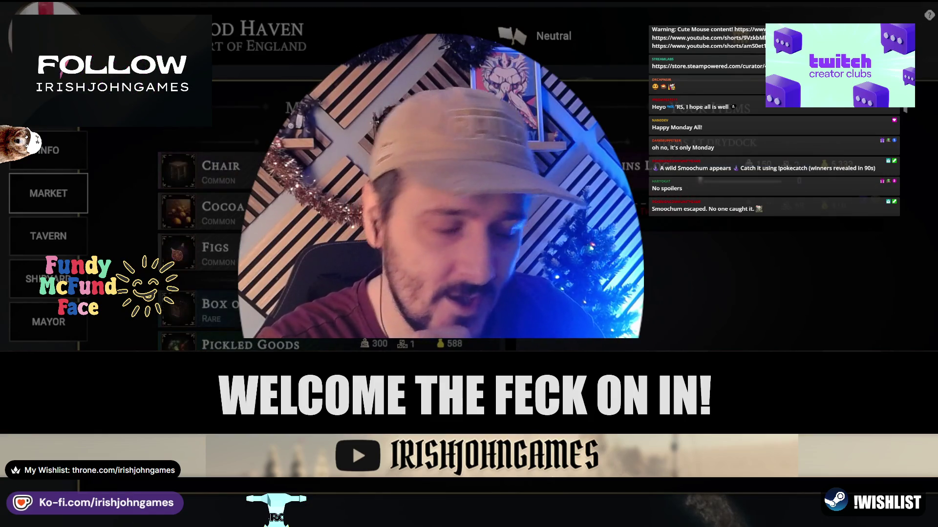
pyautogui.scroll(-5, 205, 240)
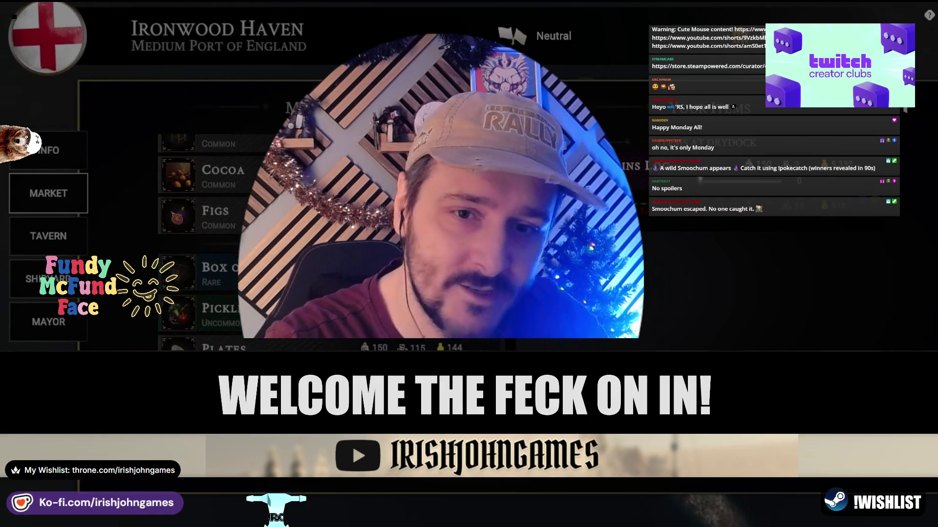
pyautogui.scroll(4, 205, 239)
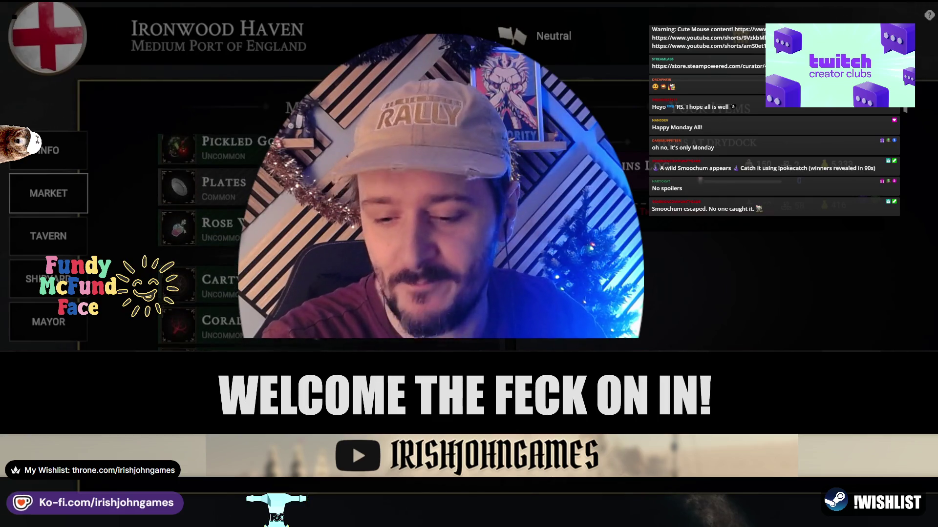
pyautogui.scroll(-2, 205, 240)
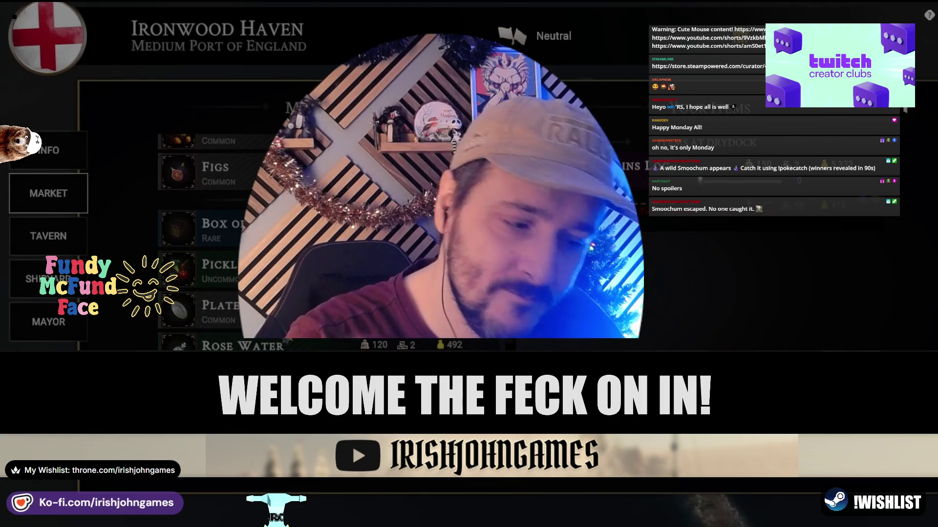
pyautogui.scroll(2, 205, 239)
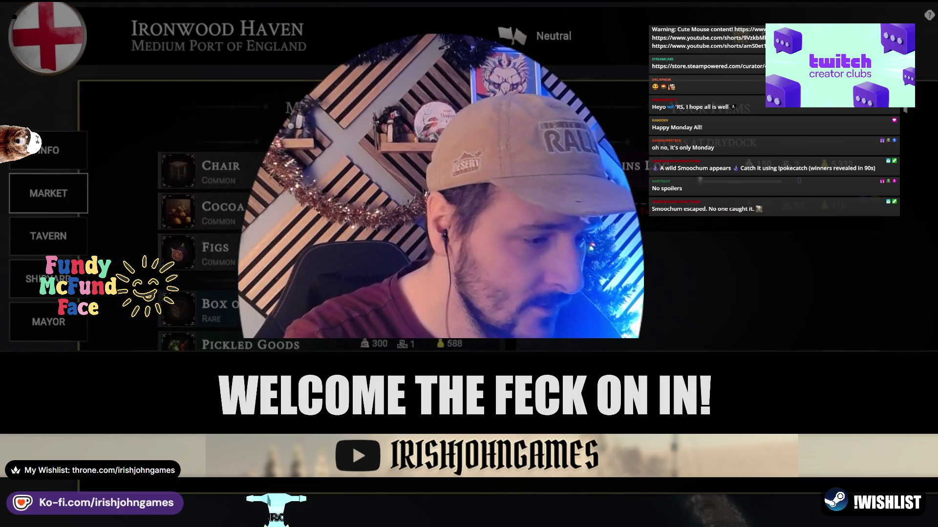
pyautogui.click(48, 278)
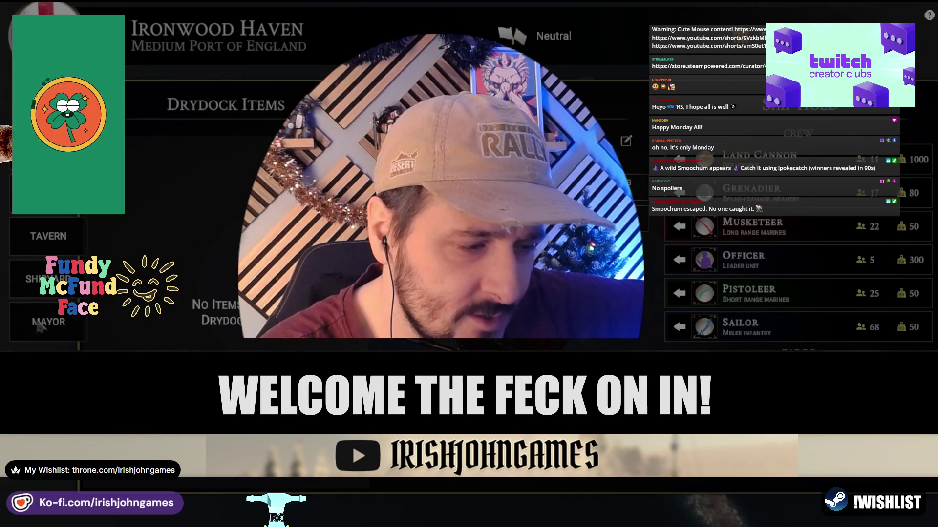
pyautogui.press('Escape')
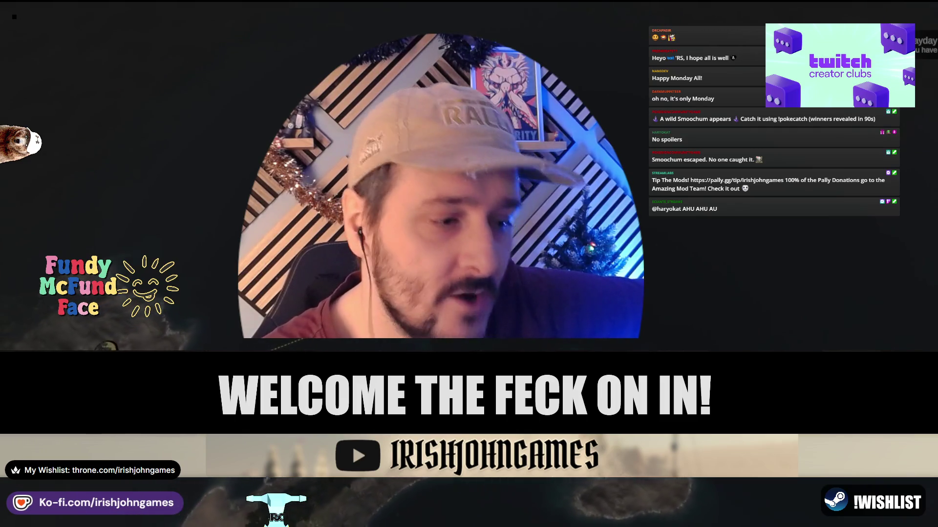
# Step: Inspect two map locations, enter Havenbrook's market and set the Potash trade amount to 11
pyautogui.click(187, 223)
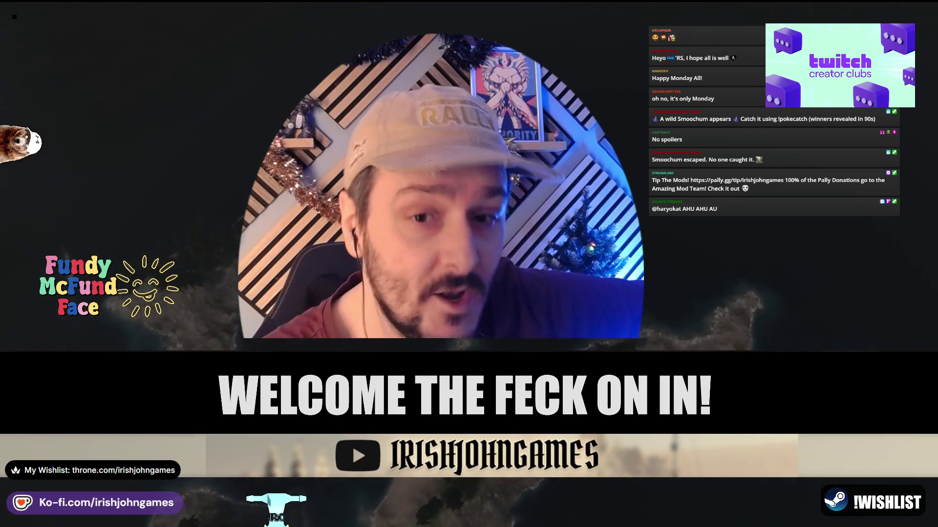
pyautogui.click(128, 167)
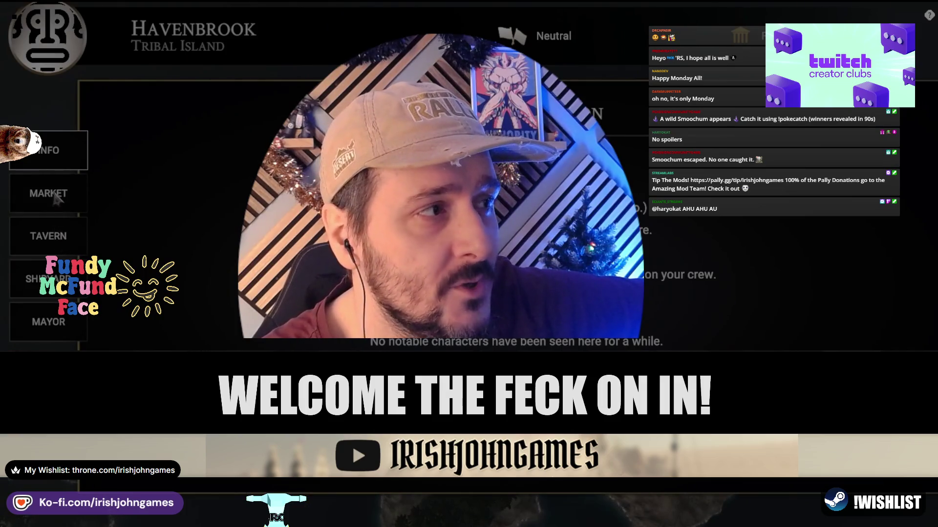
pyautogui.click(56, 195)
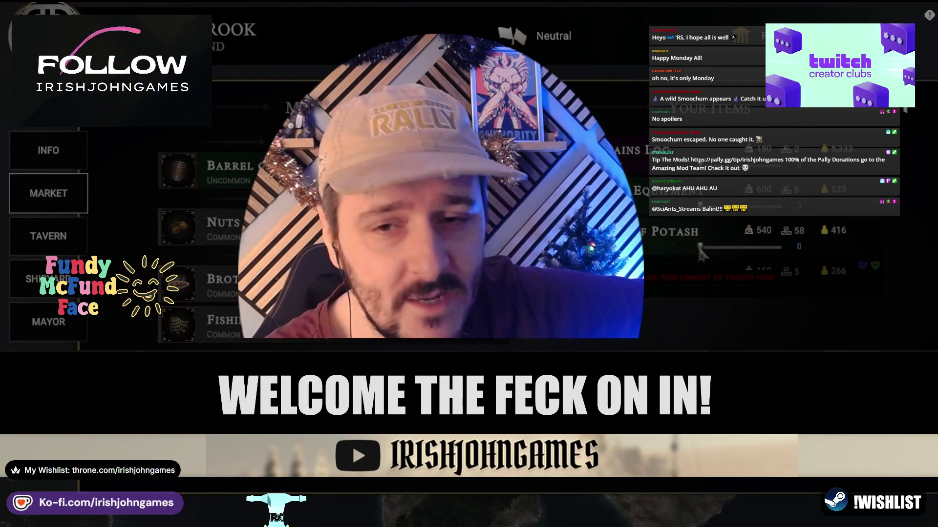
pyautogui.moveTo(700, 246); pyautogui.dragTo(729, 253)
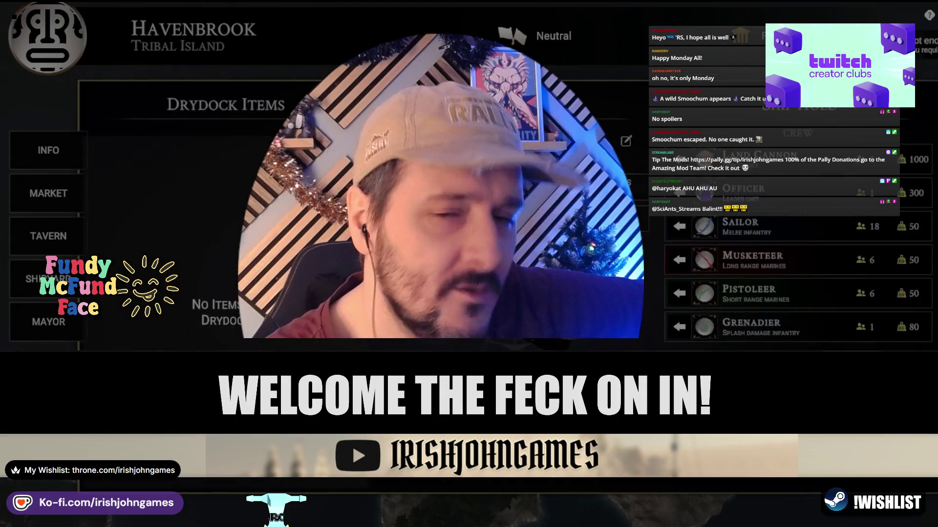
# Step: Close the Havenbrook screen to return to the world map
pyautogui.press('Escape')
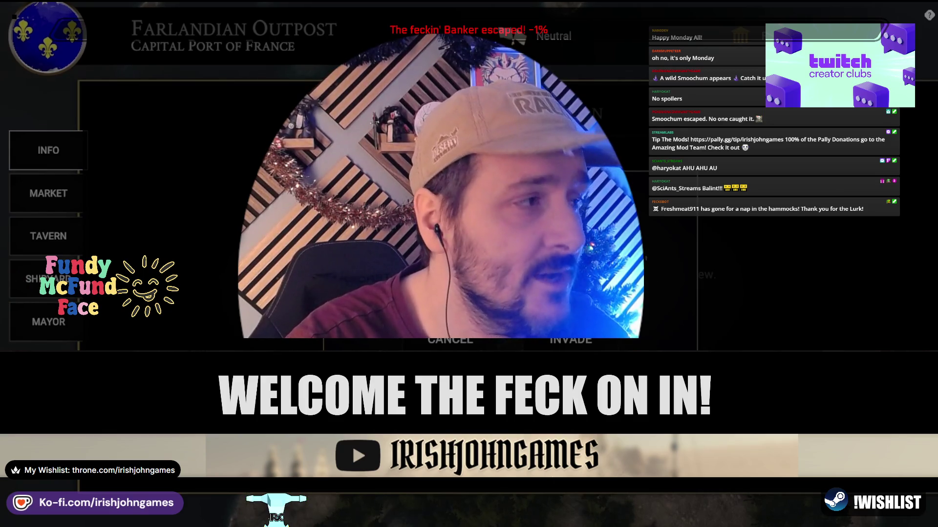
# Step: Confirm INVADE on the Farlandian Outpost prompt
pyautogui.click(588, 343)
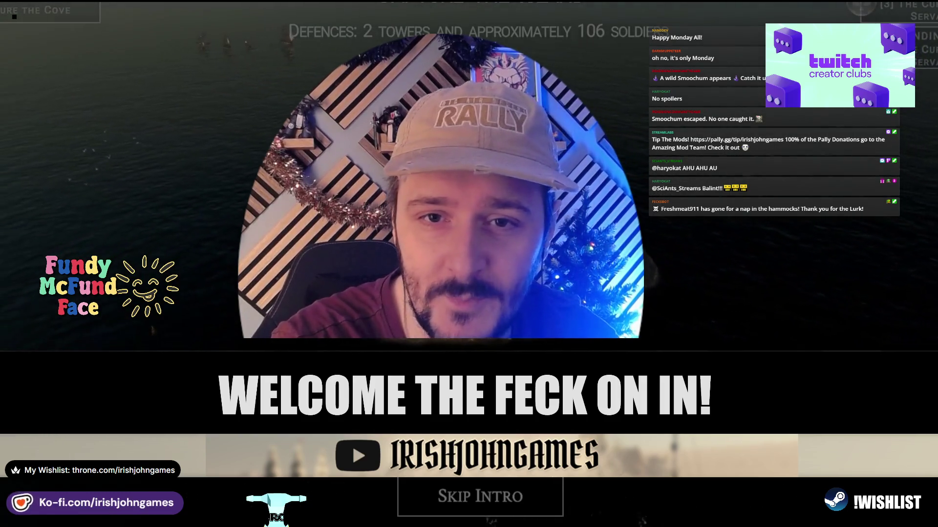
# Step: Skip the Farlandian Outpost invasion intro
pyautogui.click(492, 502)
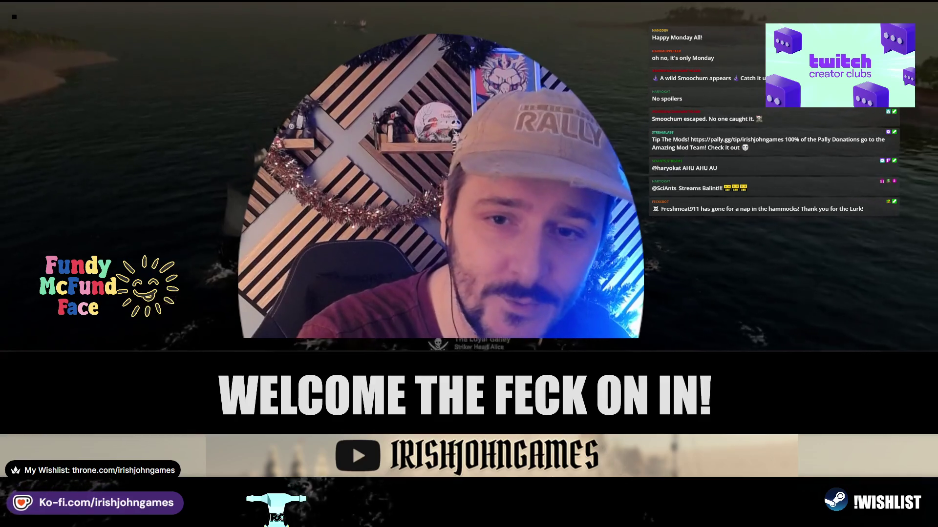
pyautogui.press('Escape')
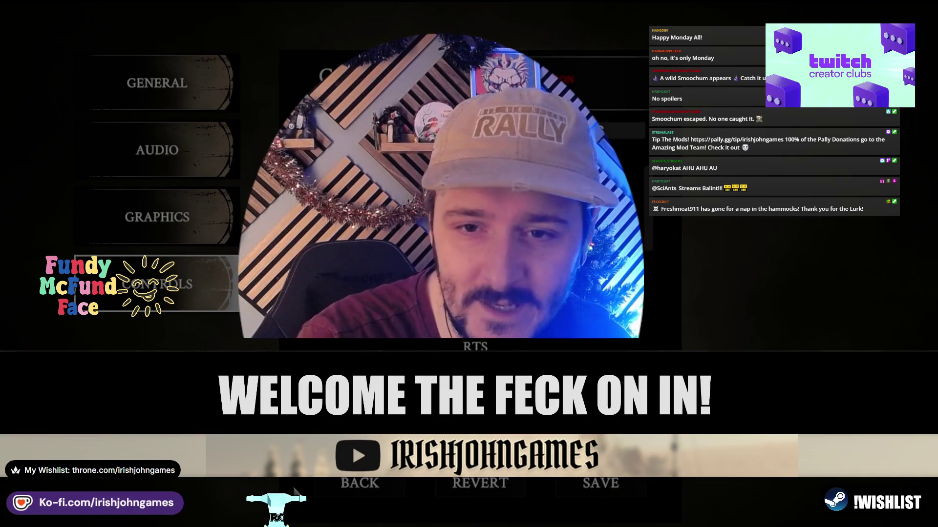
pyautogui.click(324, 480)
pyautogui.press('Escape')
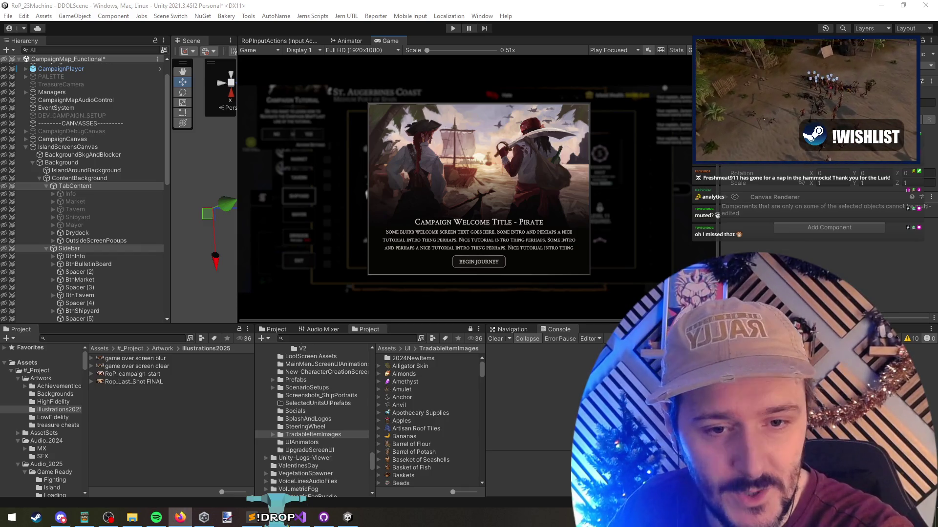
# Step: Cycle through the open apps and bring the Paint.NET console-log screenshot to the front
pyautogui.hotkey('alt', 'Tab')
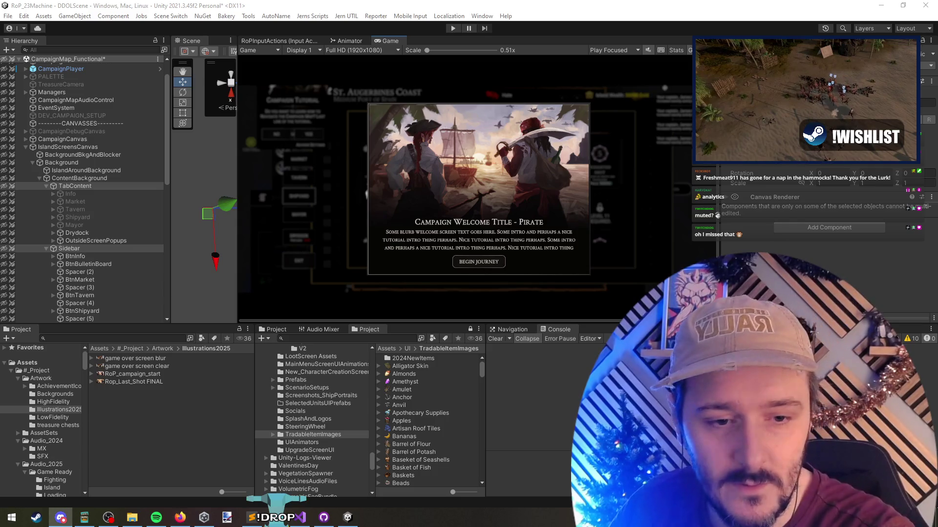
pyautogui.hotkey('alt', 'Tab')
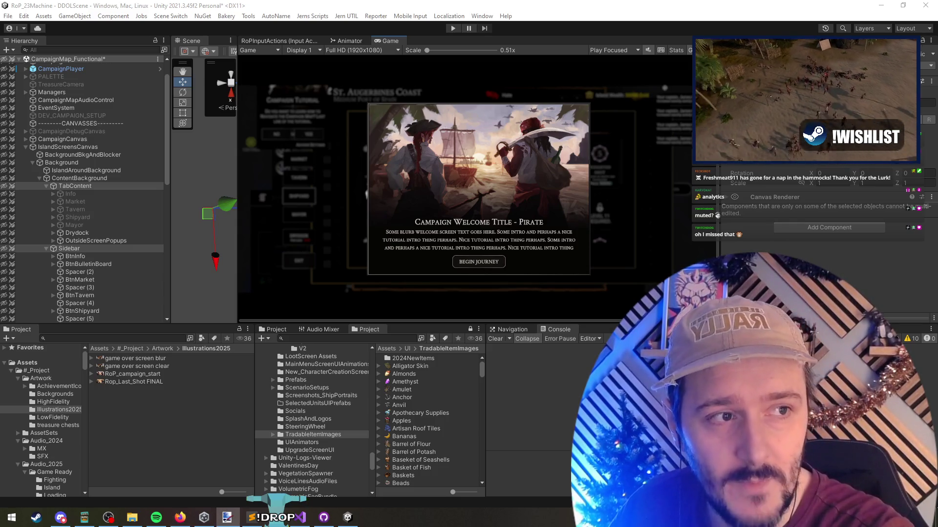
pyautogui.hotkey('alt', 'Tab')
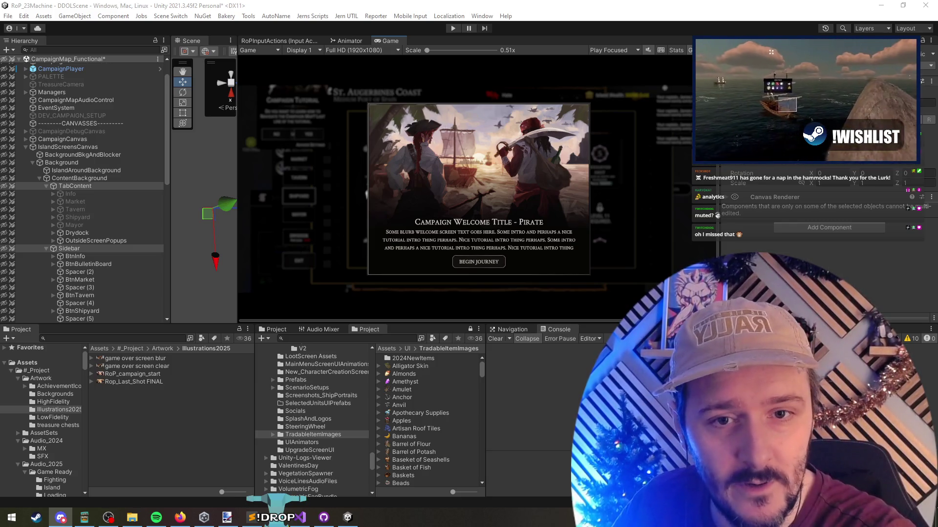
pyautogui.click(227, 517)
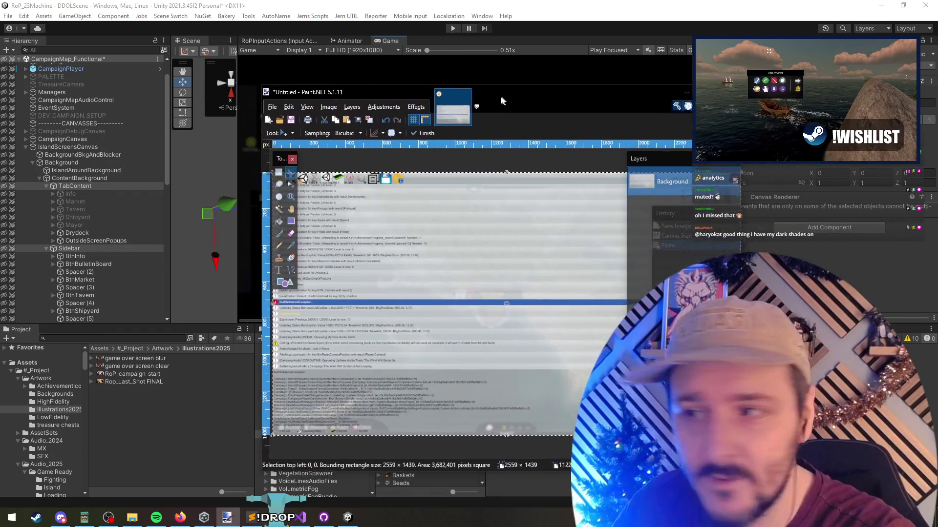
# Step: Maximize Paint.NET and scroll the screenshot to read the NullReferenceException stack trace
pyautogui.doubleClick(444, 72)
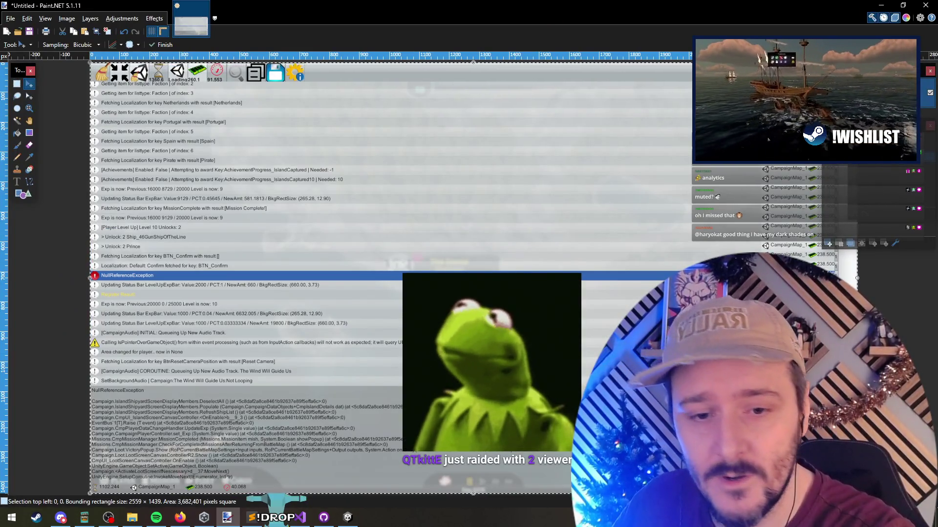
pyautogui.hotkey('alt', 'Tab')
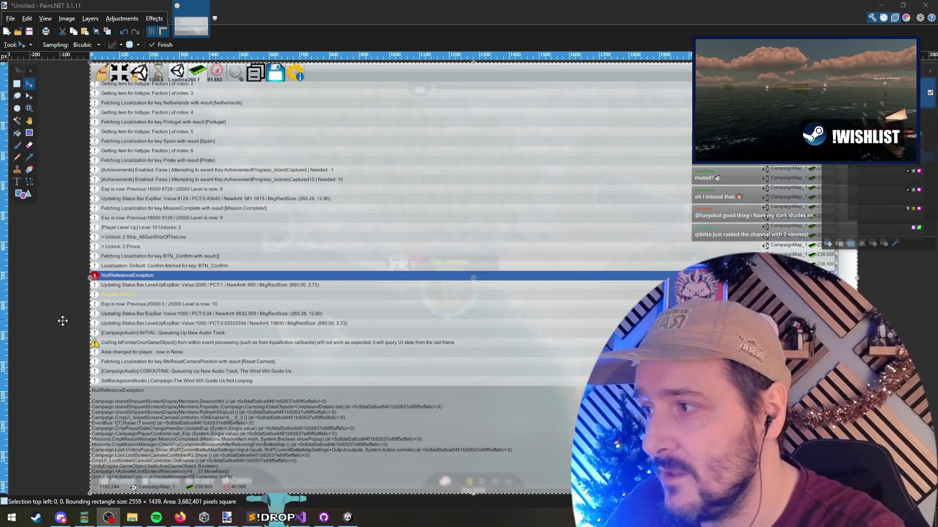
pyautogui.scroll(3, 96, 342)
pyautogui.scroll(-7, 252, 198)
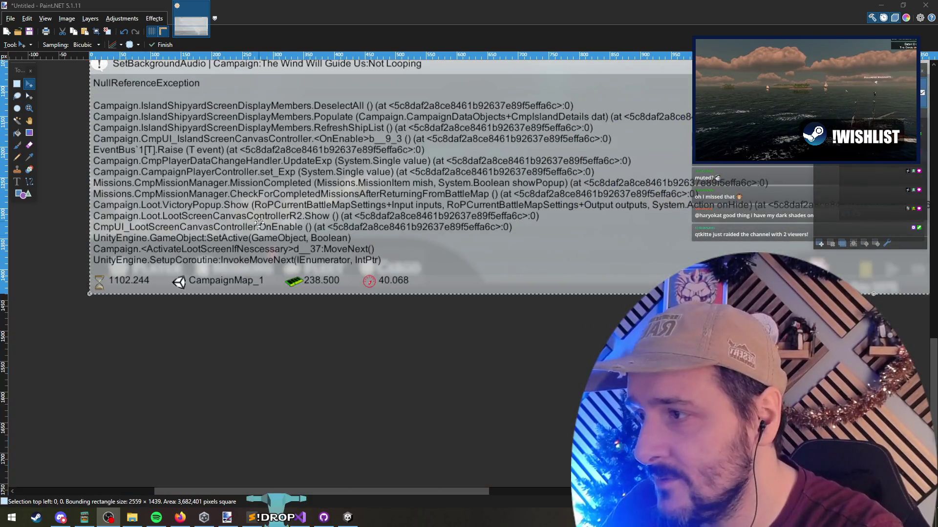
pyautogui.scroll(4, 265, 255)
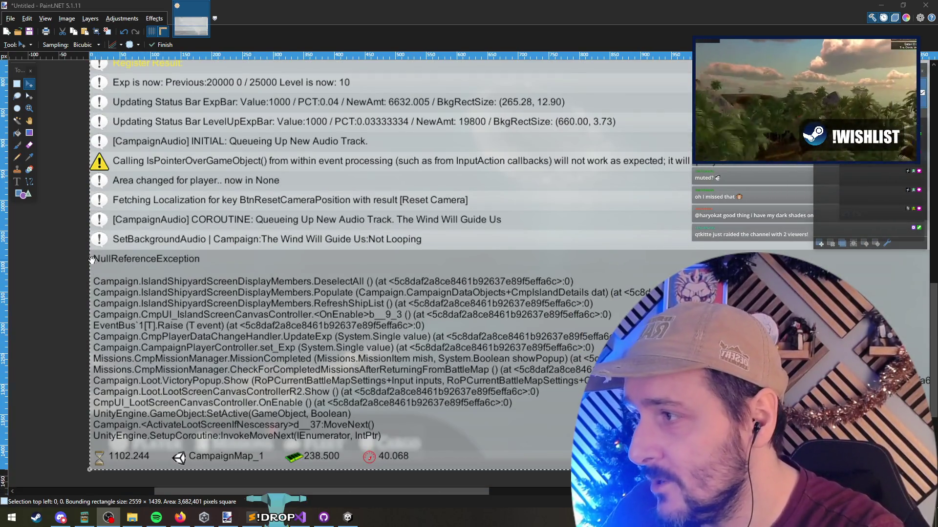
pyautogui.scroll(5, 141, 247)
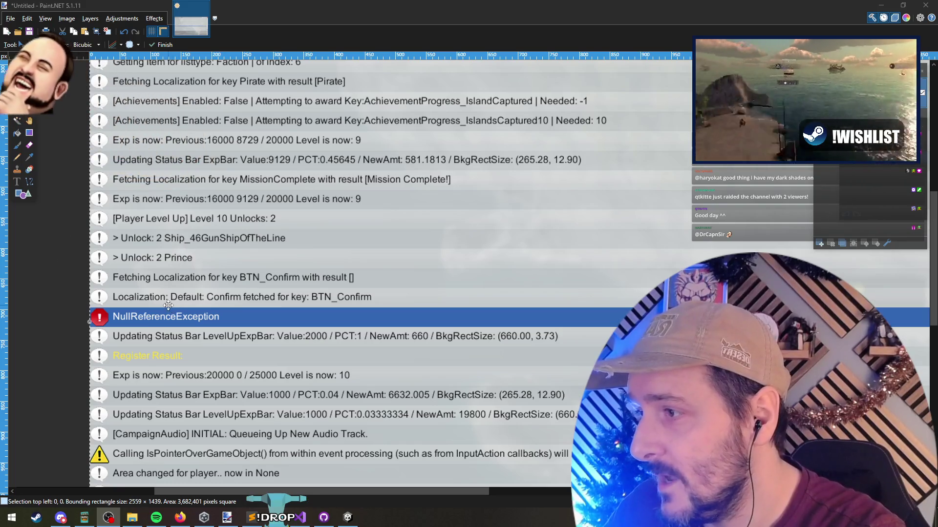
pyautogui.scroll(-6, 168, 306)
pyautogui.scroll(1, 334, 238)
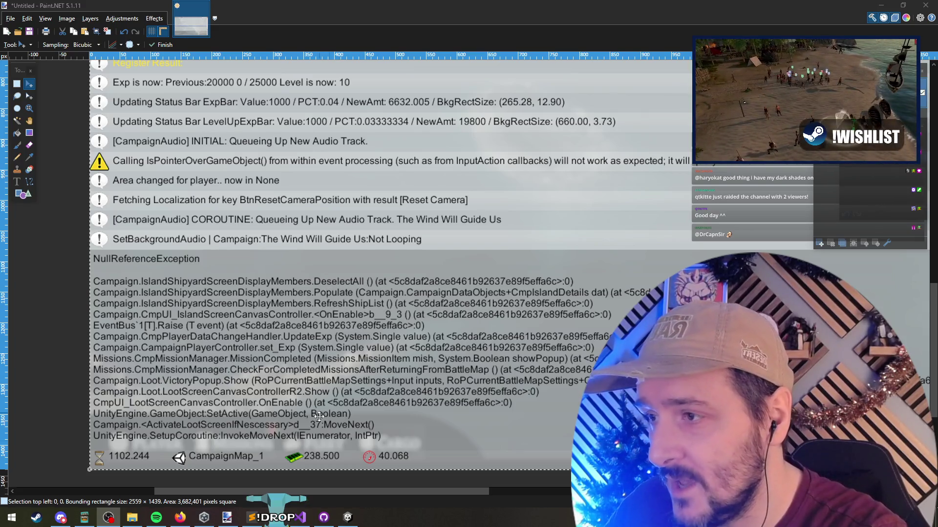
# Step: Switch to Visual Studio and search all symbols for 'deselectall' with Go to All
pyautogui.click(301, 517)
pyautogui.click(407, 174)
pyautogui.hotkey('ctrl', 't')
pyautogui.write('deselectall')
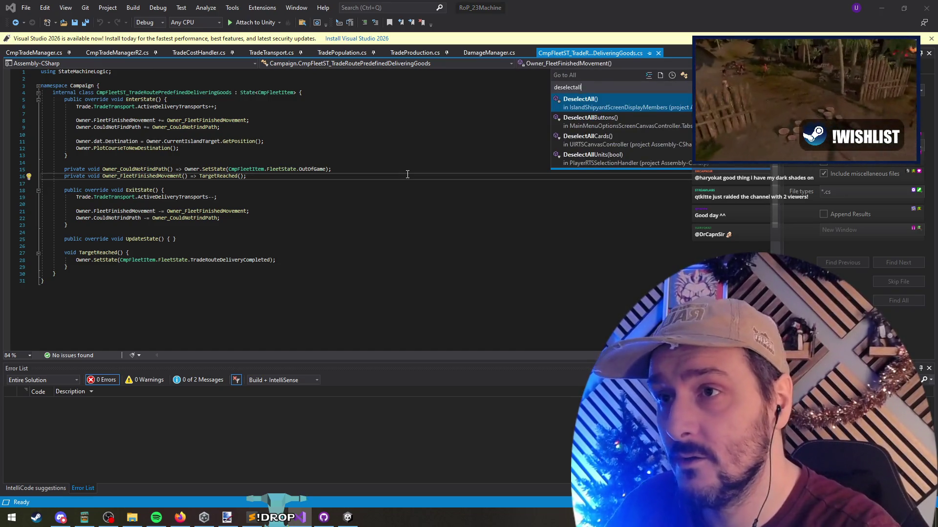
# Step: Open DeselectAll and inspect allPreviewListItemCtrls and the NoShipSelectedOverlay declaration
pyautogui.press('Return')
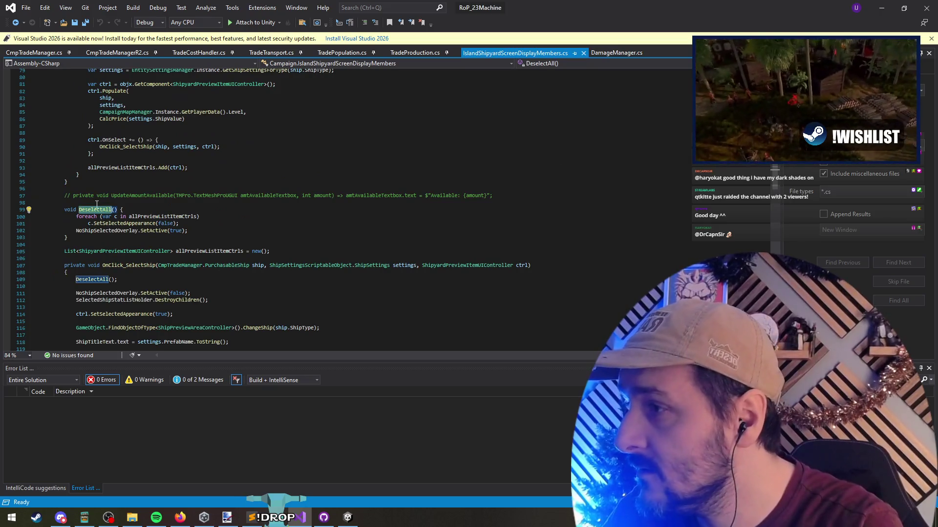
pyautogui.doubleClick(161, 217)
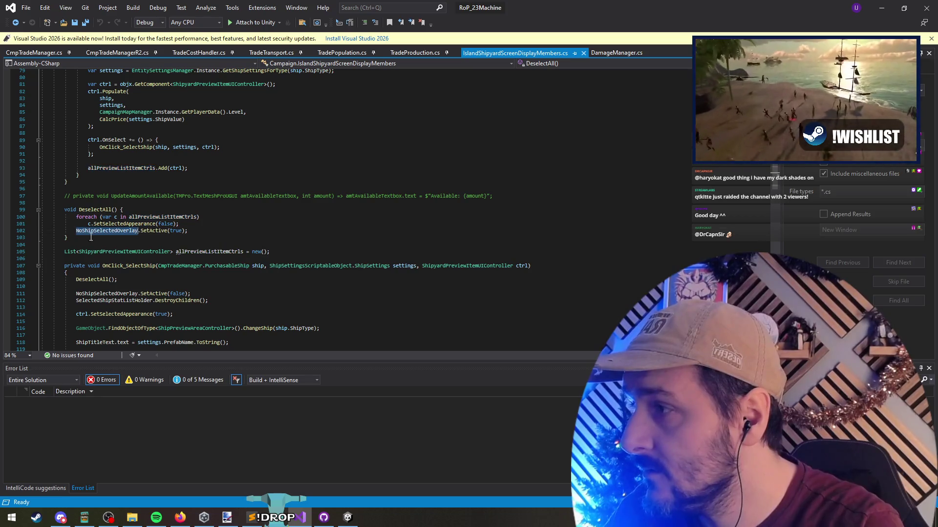
pyautogui.doubleClick(88, 231)
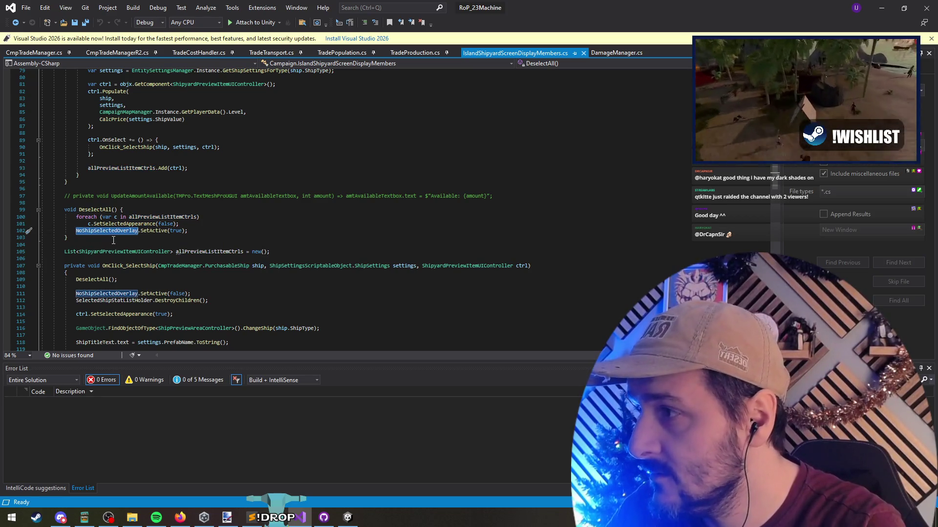
pyautogui.press('F12')
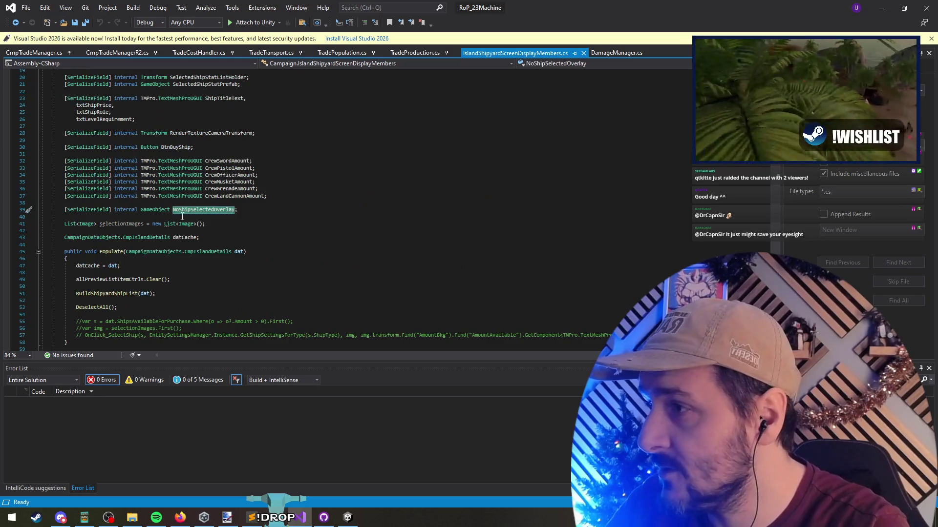
pyautogui.click(16, 23)
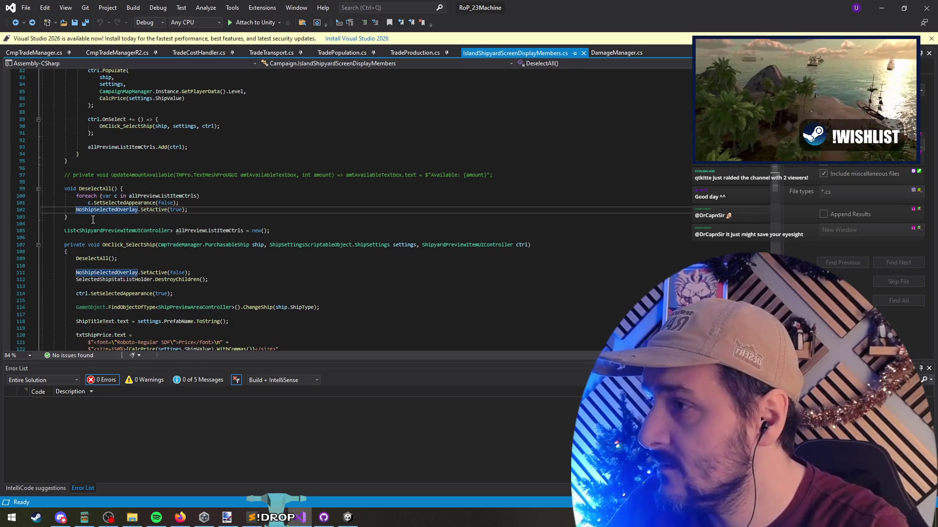
pyautogui.click(90, 204)
pyautogui.doubleClick(163, 196)
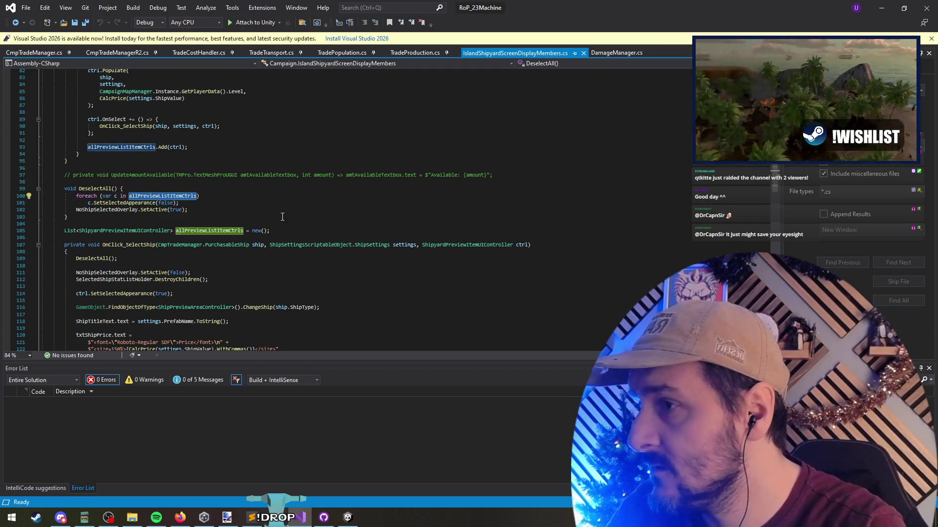
# Step: Find each allPreviewListItemCtrls occurrence in the file, adding a blank line in OnLeaveScreen
pyautogui.scroll(5, 282, 217)
pyautogui.hotkey('ctrl', 'f')
pyautogui.press('Return')
pyautogui.scroll(-6, 267, 228)
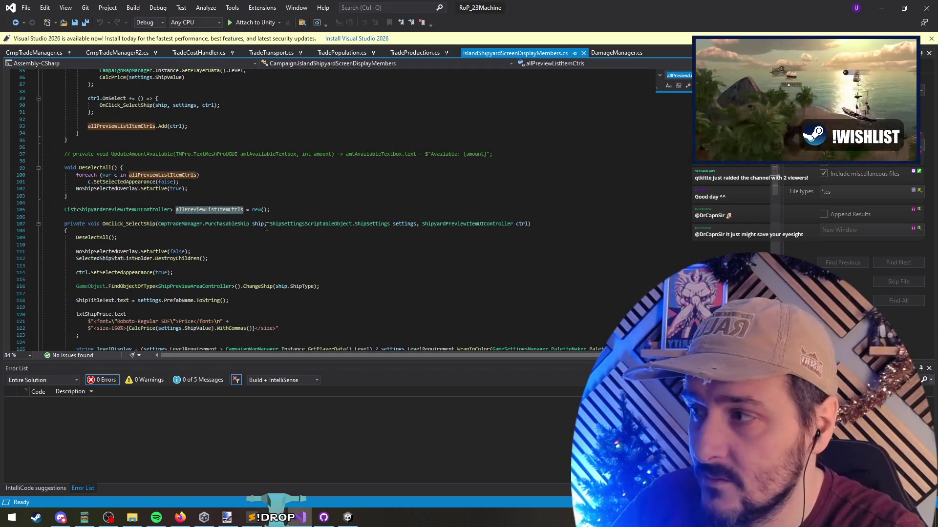
pyautogui.press('Return')
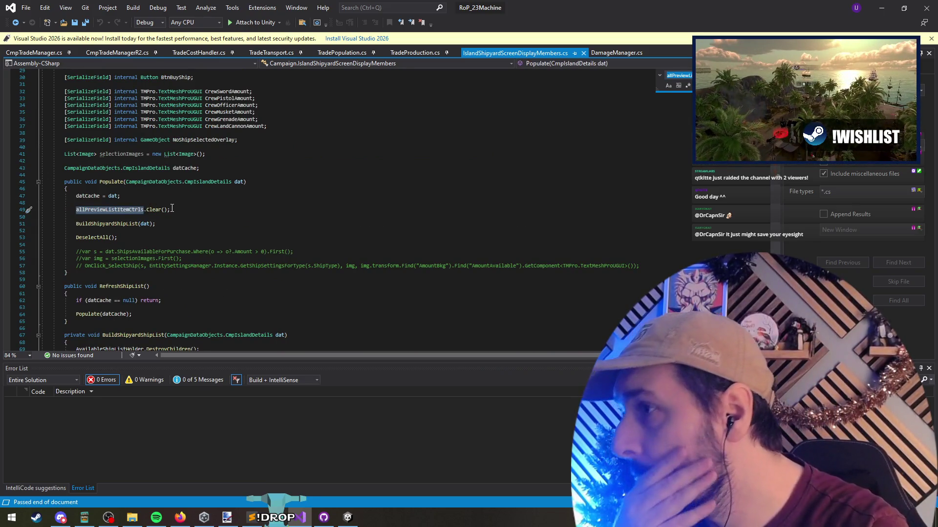
pyautogui.scroll(-20, 210, 230)
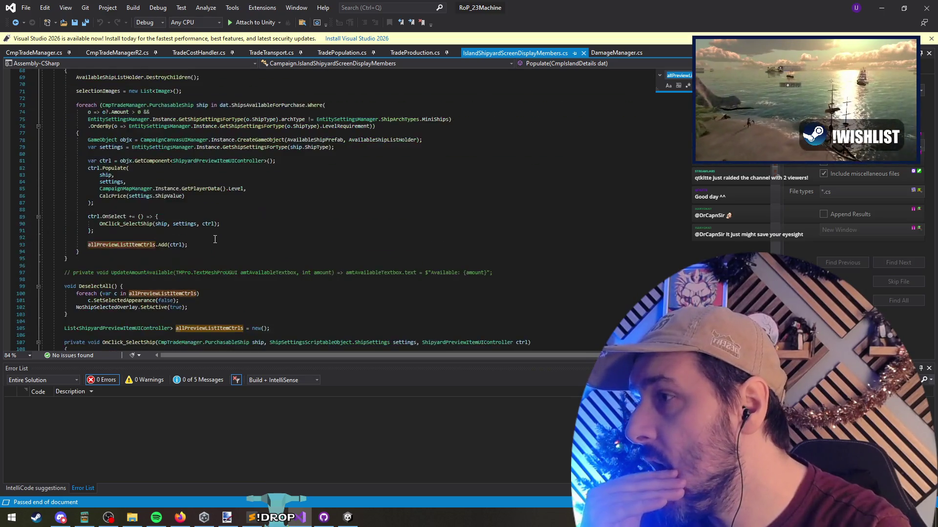
pyautogui.scroll(-20, 218, 244)
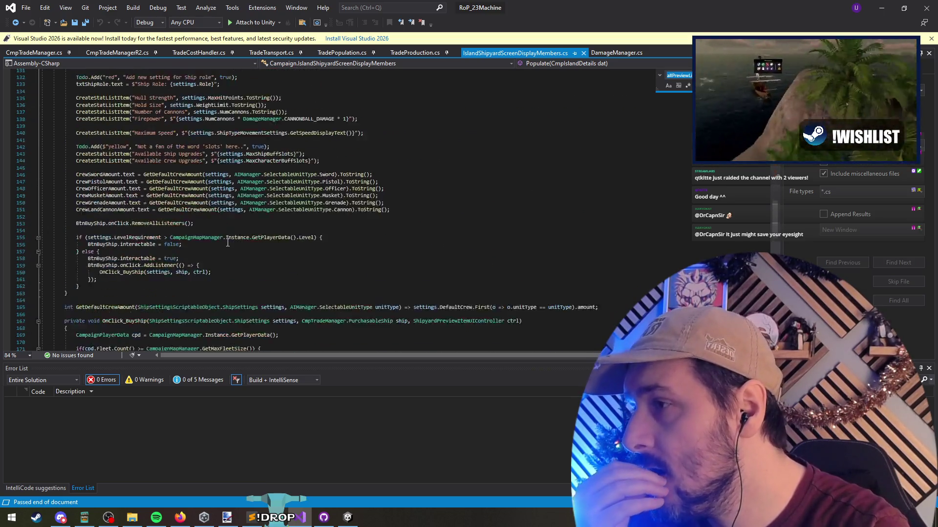
pyautogui.scroll(-13, 228, 251)
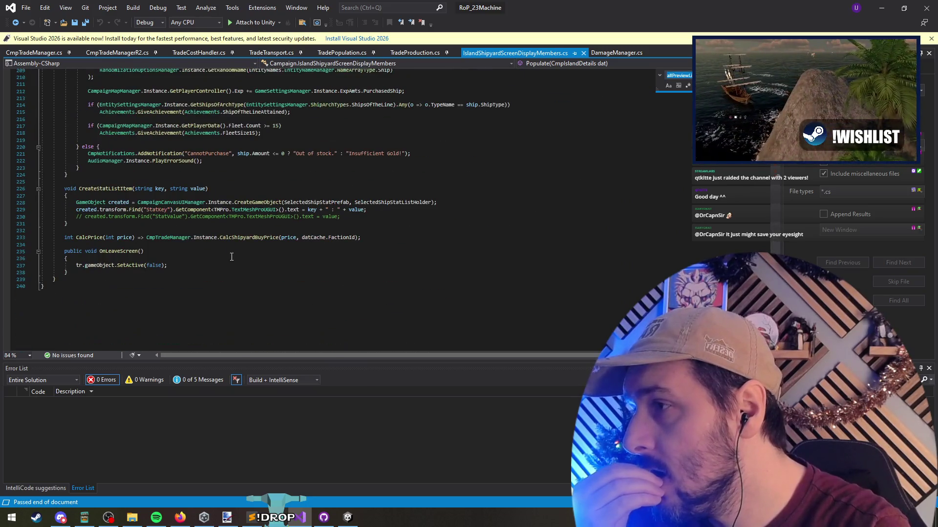
pyautogui.click(178, 258)
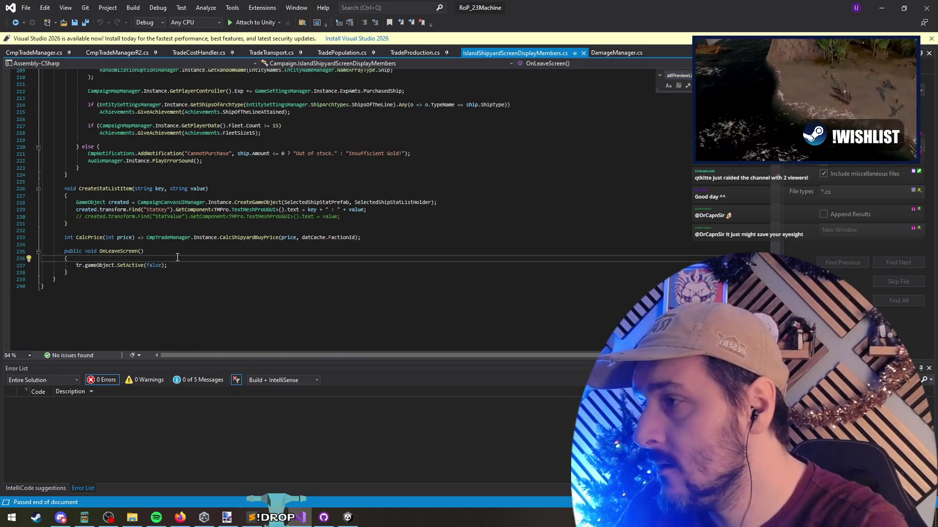
pyautogui.press('Return')
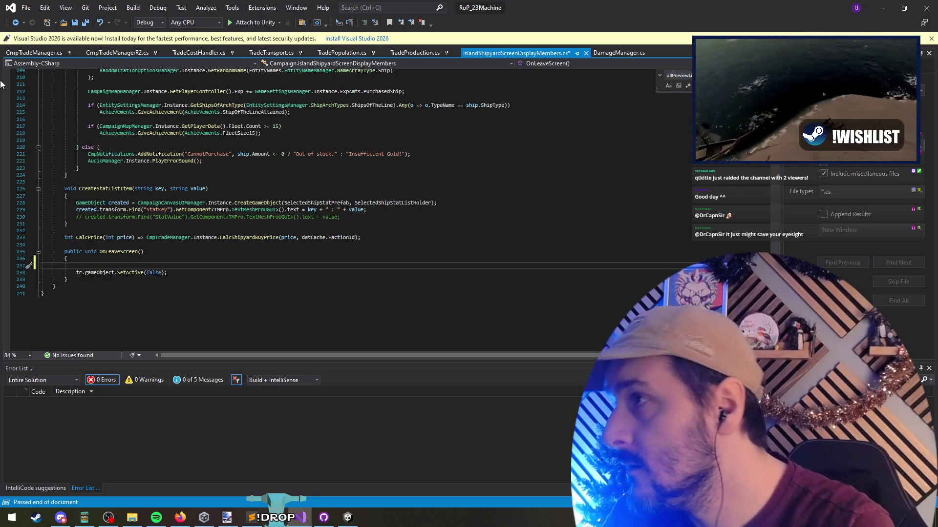
# Step: Navigate back to the Populate method and review where the list is filled
pyautogui.click(15, 23)
pyautogui.click(15, 23)
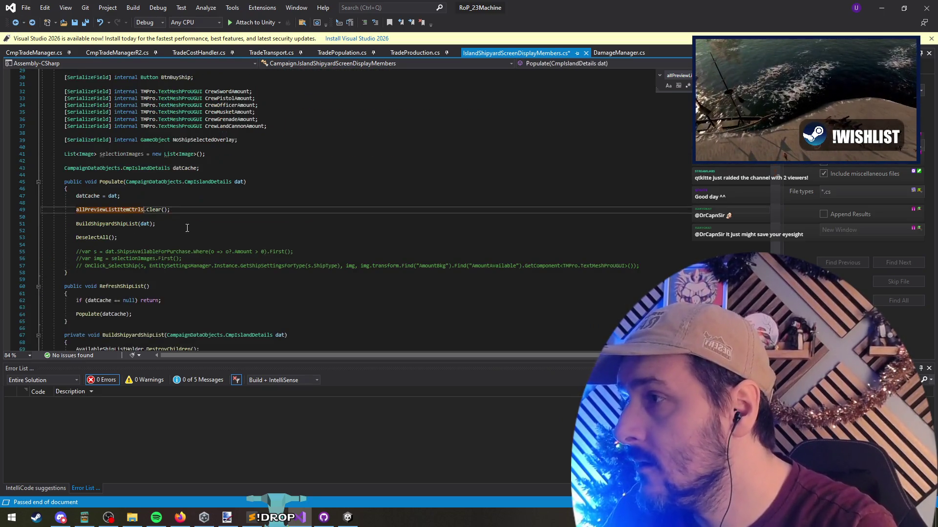
pyautogui.click(121, 213)
pyautogui.scroll(-7, 247, 245)
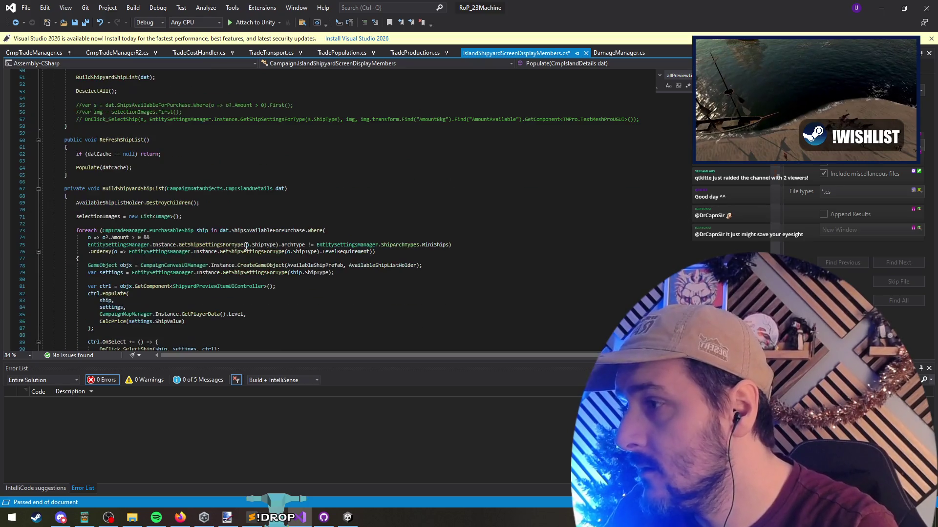
pyautogui.scroll(7, 153, 218)
pyautogui.scroll(-13, 134, 281)
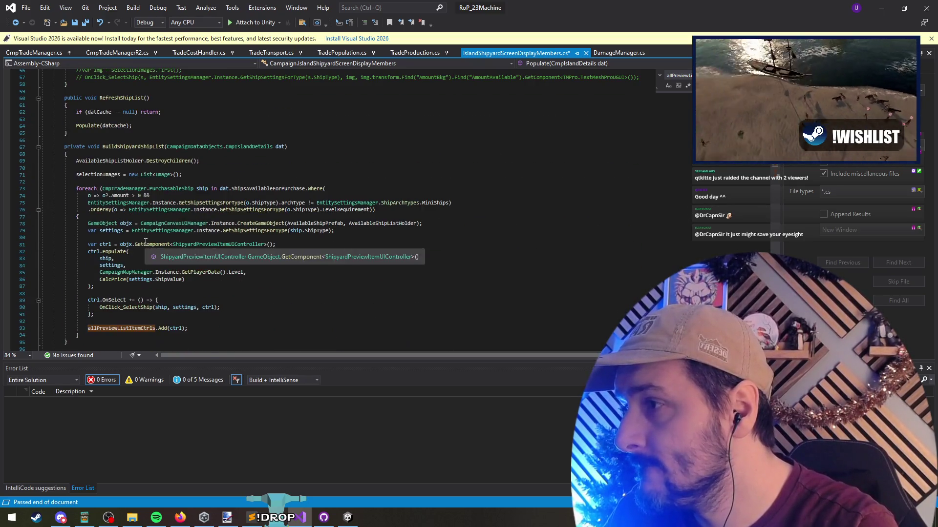
pyautogui.scroll(-3, 134, 280)
# Step: Wrap the body of DeselectAll's foreach over allPreviewListItemCtrls in braces
pyautogui.click(205, 230)
pyautogui.write('{')
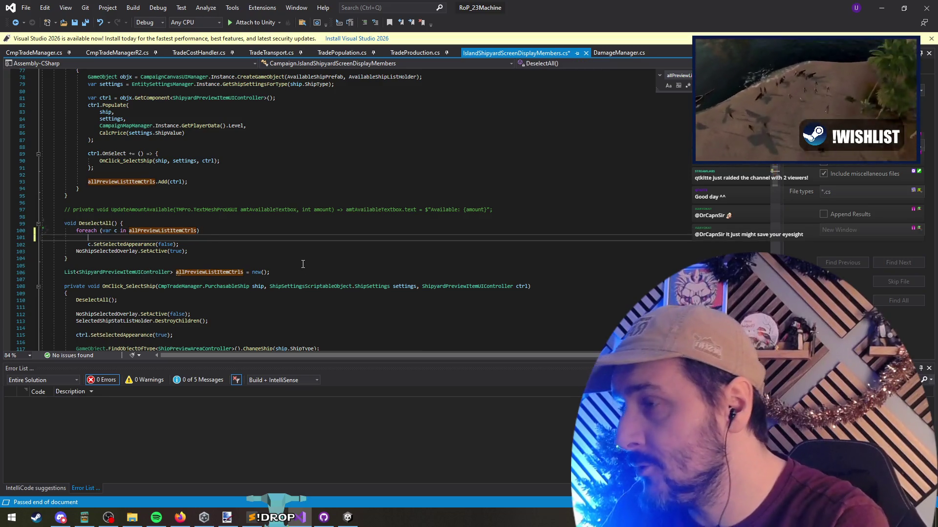
pyautogui.press('Return')
pyautogui.press('Down')
pyautogui.press('End')
pyautogui.press('Return')
pyautogui.write('}')
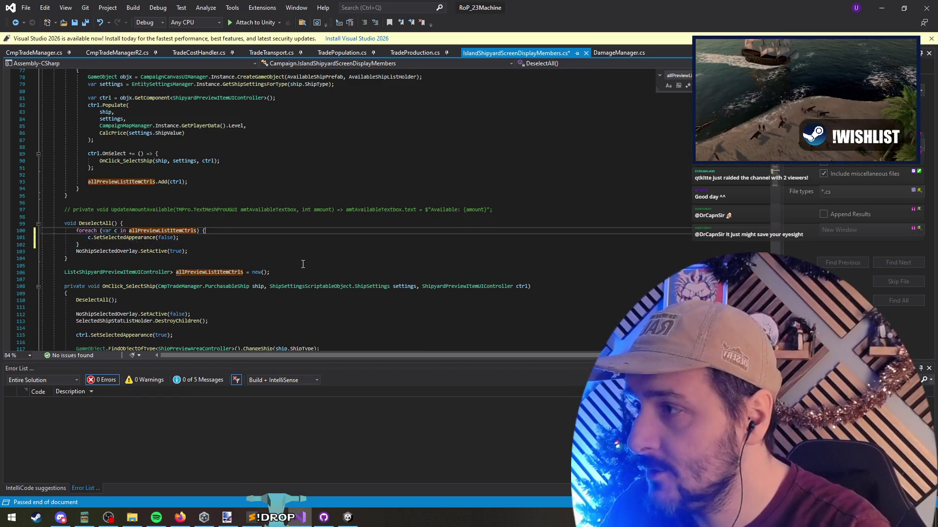
pyautogui.press('Up')
pyautogui.press('Up')
# Step: Add an if (c == null) continue; guard as the loop's first line and save the file
pyautogui.write('if(c == null)')
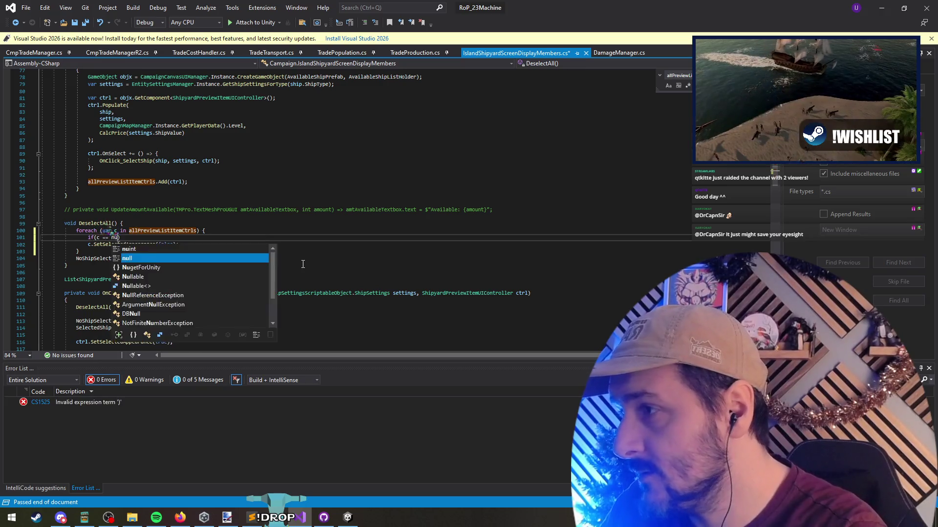
pyautogui.write('eturn')
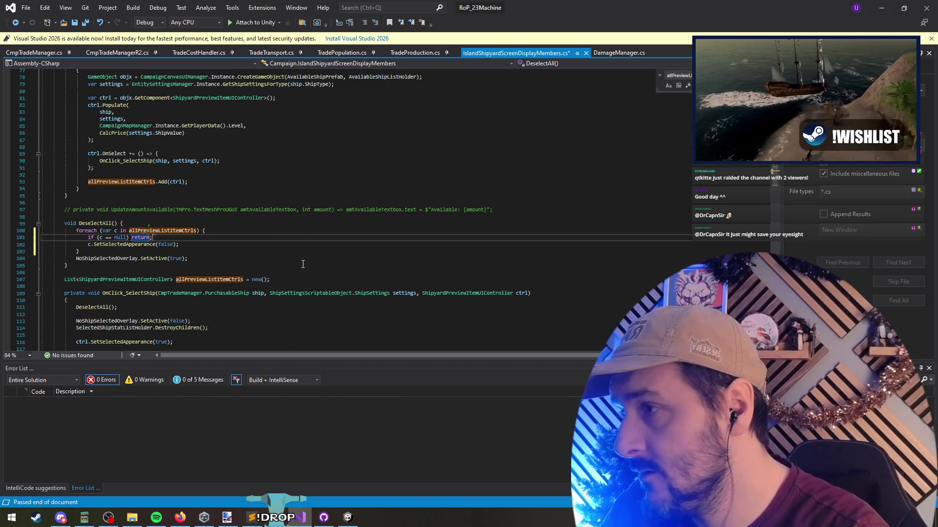
pyautogui.write(';')
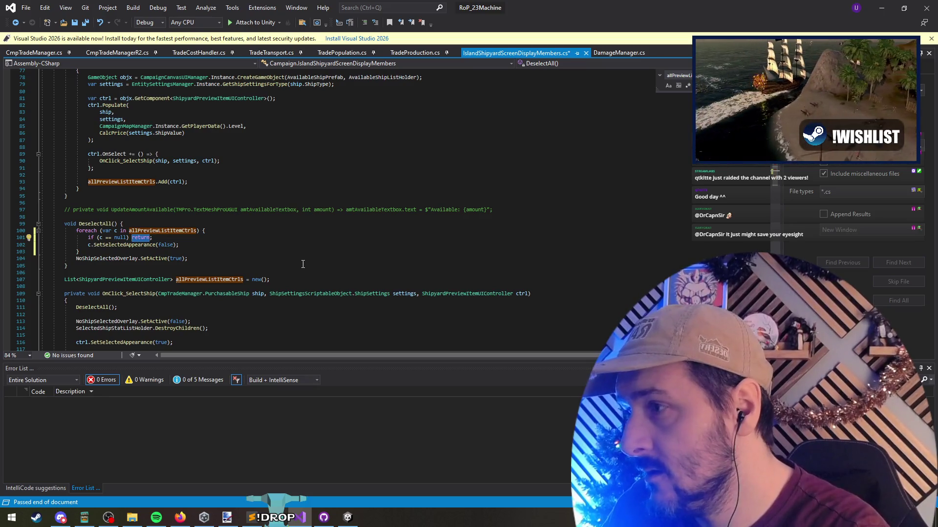
pyautogui.write('continue')
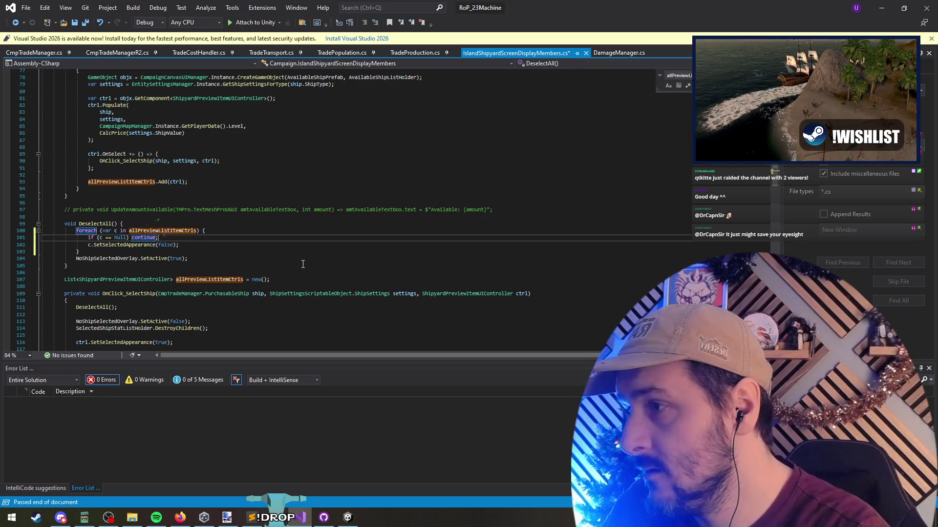
pyautogui.press('Return')
pyautogui.press('Down')
pyautogui.press('Down')
pyautogui.press('Return')
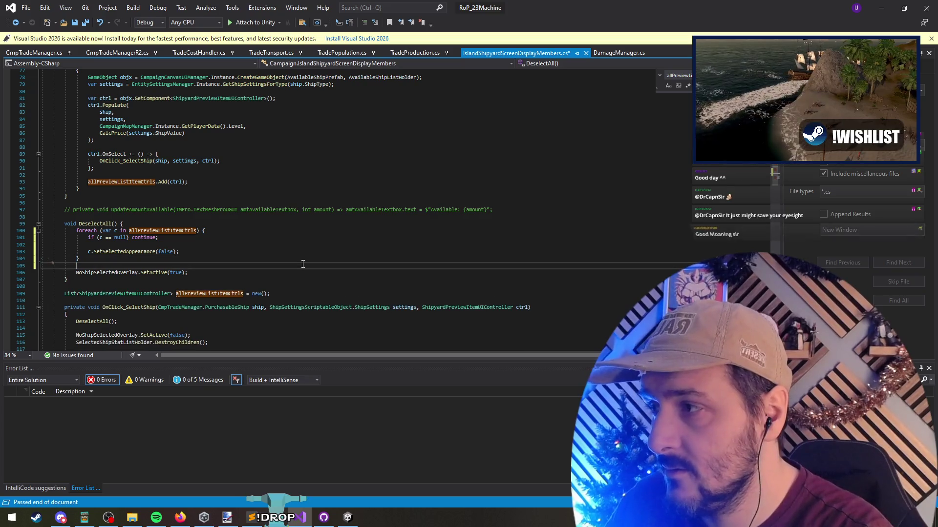
pyautogui.press('Down')
pyautogui.press('Down')
pyautogui.press('Down')
pyautogui.hotkey('ctrl', 's')
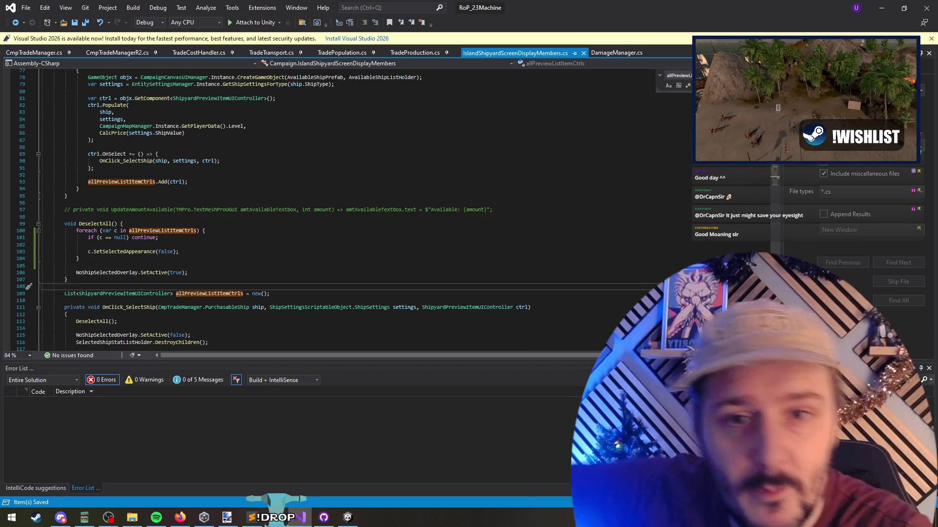
pyautogui.hotkey('alt', 'Tab')
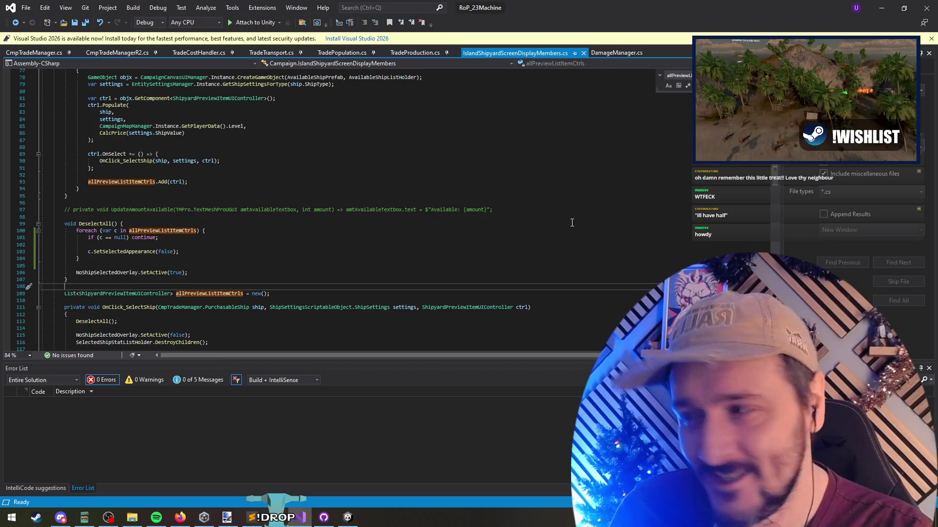
pyautogui.click(166, 215)
pyautogui.click(163, 205)
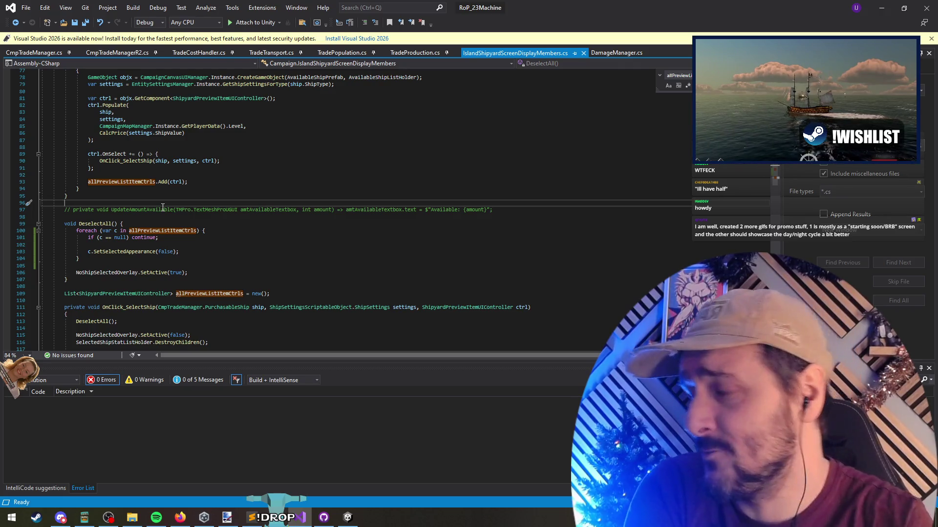
# Step: List all references to DeselectAll and view its calls in Populate and OnClick_SelectShip
pyautogui.rightClick(98, 225)
pyautogui.press('Escape')
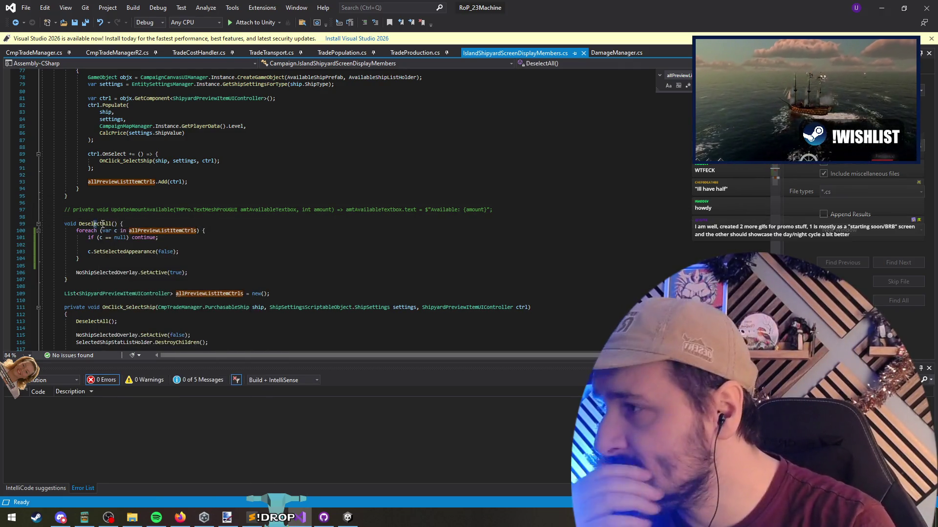
pyautogui.rightClick(103, 223)
pyautogui.click(127, 318)
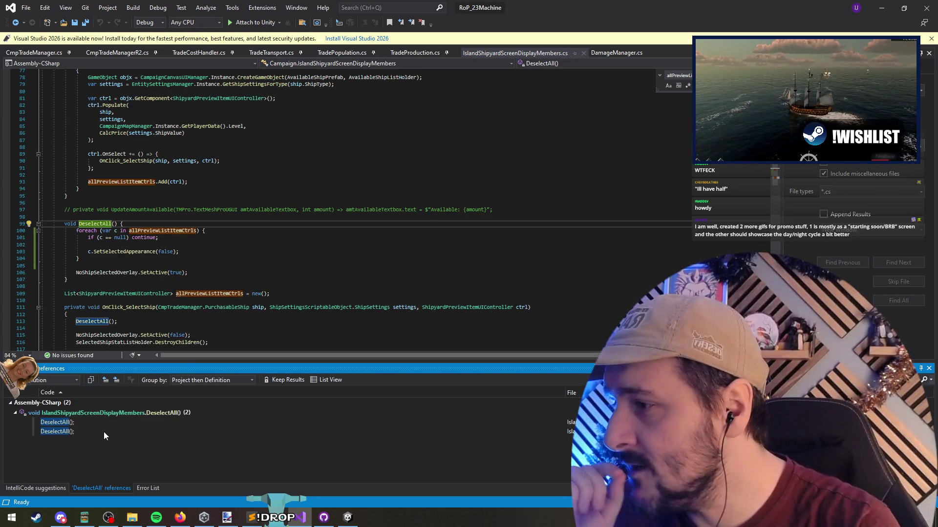
pyautogui.click(111, 423)
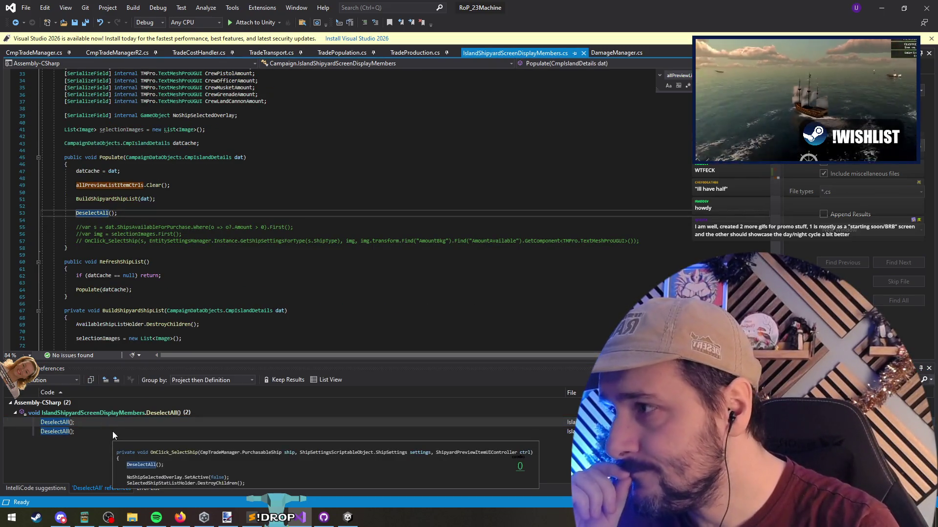
pyautogui.click(113, 432)
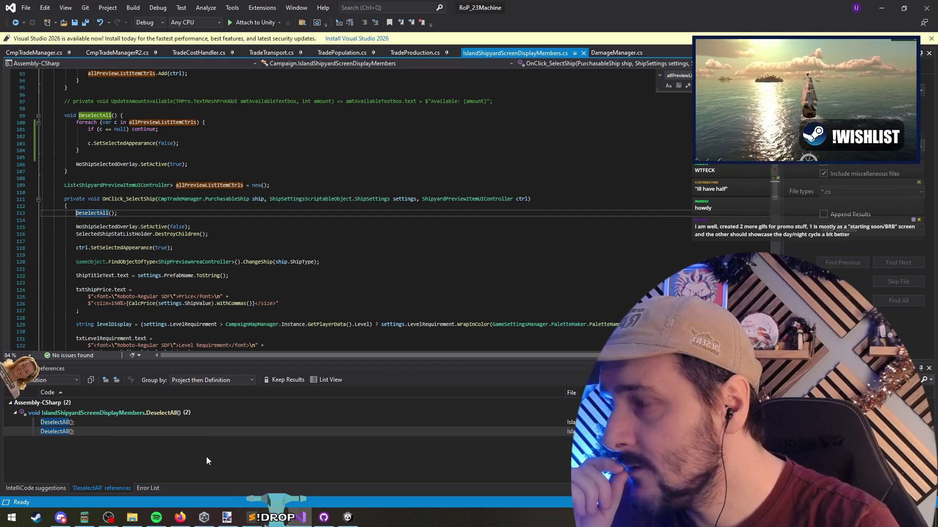
# Step: Bring the NullReferenceException log screenshot to the front in Paint.NET
pyautogui.click(326, 520)
pyautogui.click(325, 522)
pyautogui.click(326, 522)
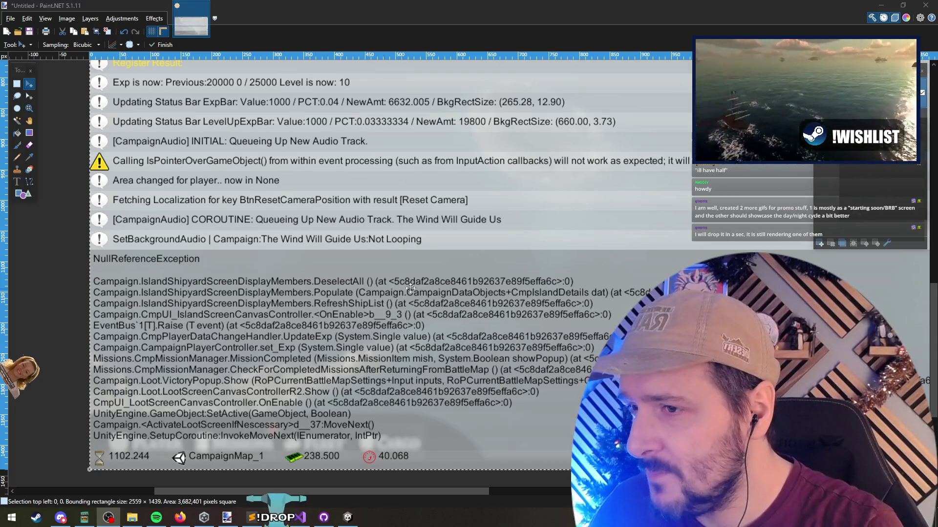
pyautogui.scroll(2, 398, 256)
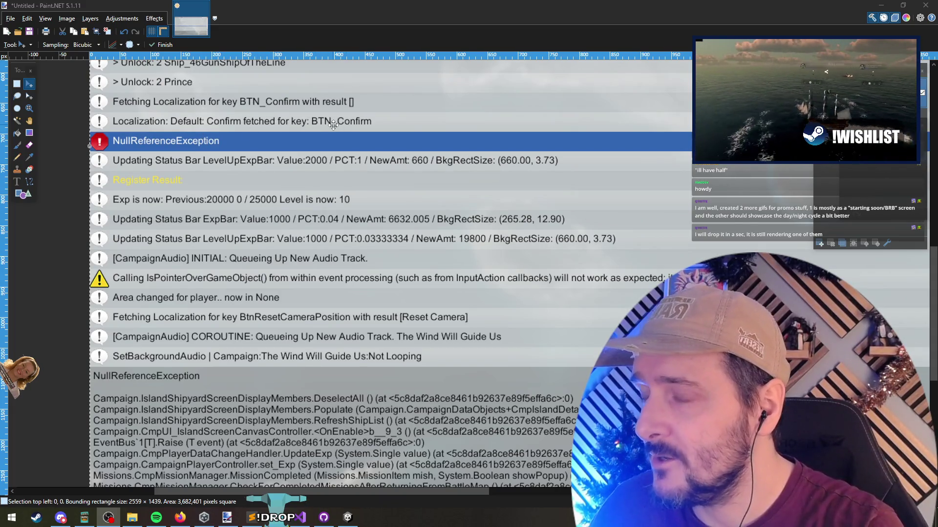
pyautogui.scroll(1, 250, 165)
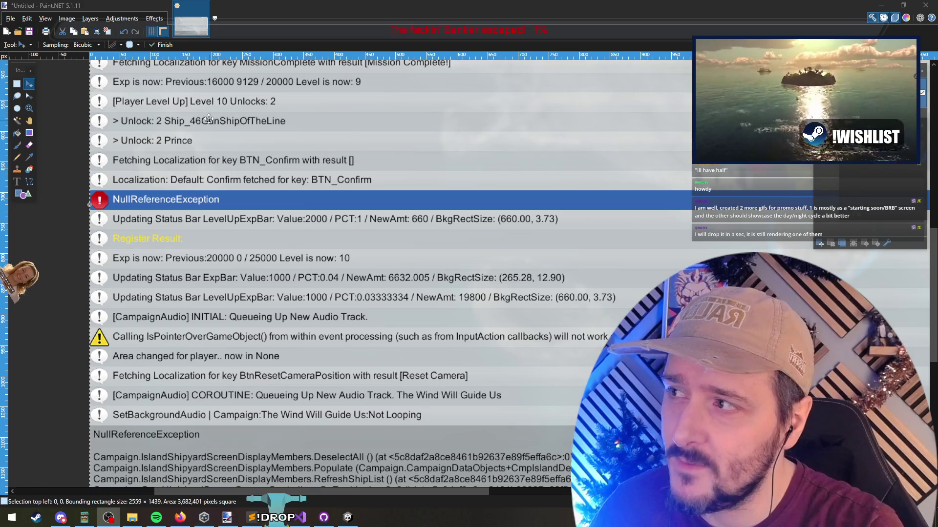
pyautogui.scroll(1, 317, 137)
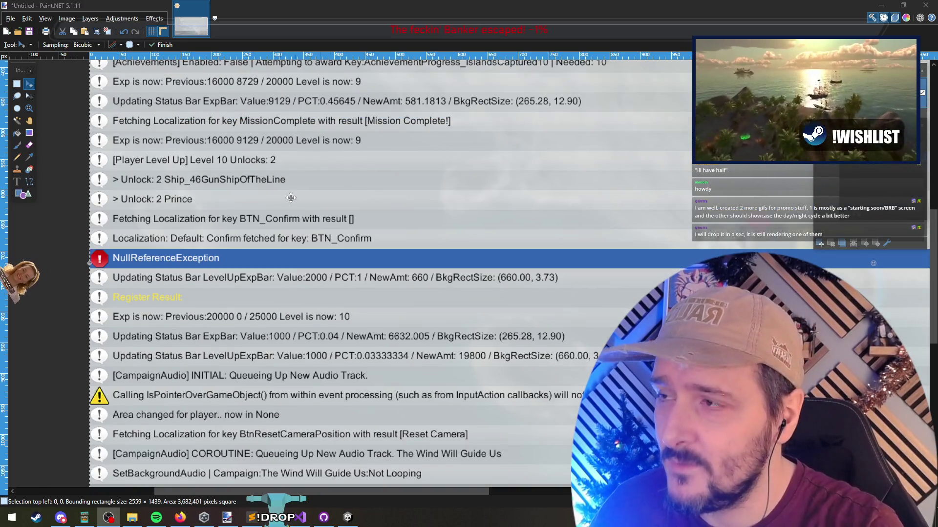
pyautogui.scroll(-1, 284, 161)
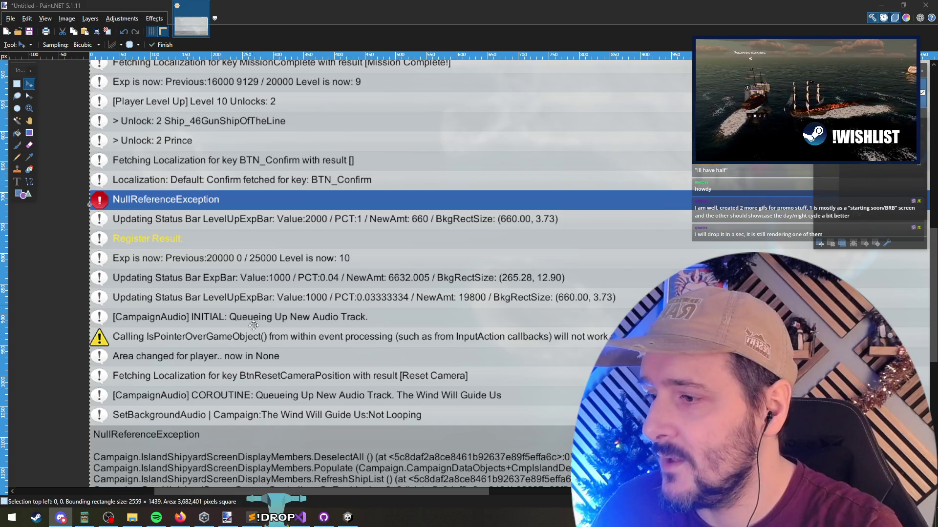
pyautogui.hotkey('alt', 'Tab')
# Step: Find btnConfirm in LevelUpDisplayPopupController.cs and locate where its listener is added
pyautogui.click(387, 220)
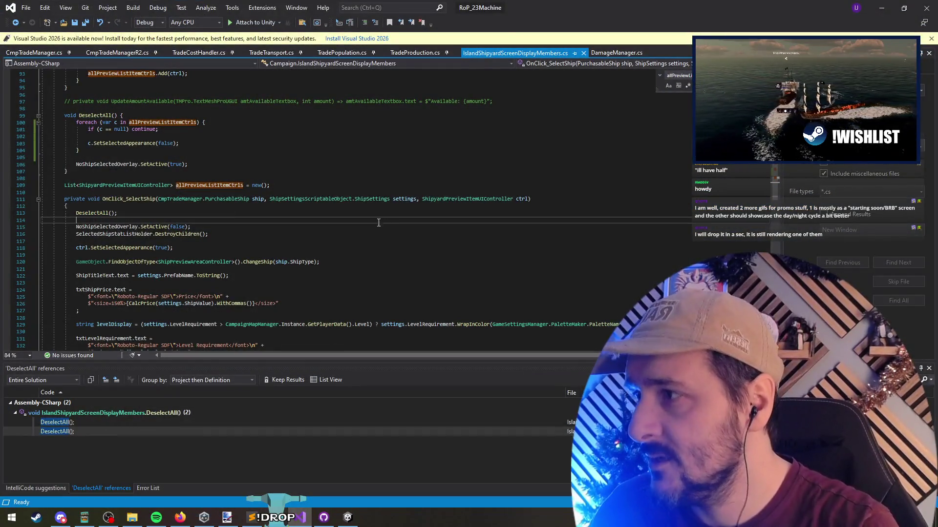
pyautogui.hotkey('ctrl', 't')
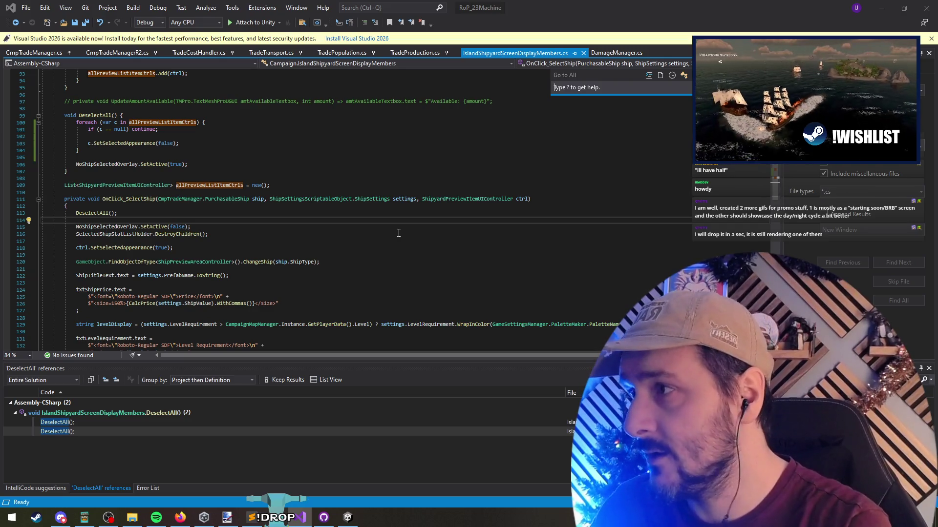
pyautogui.write('btnconfirm')
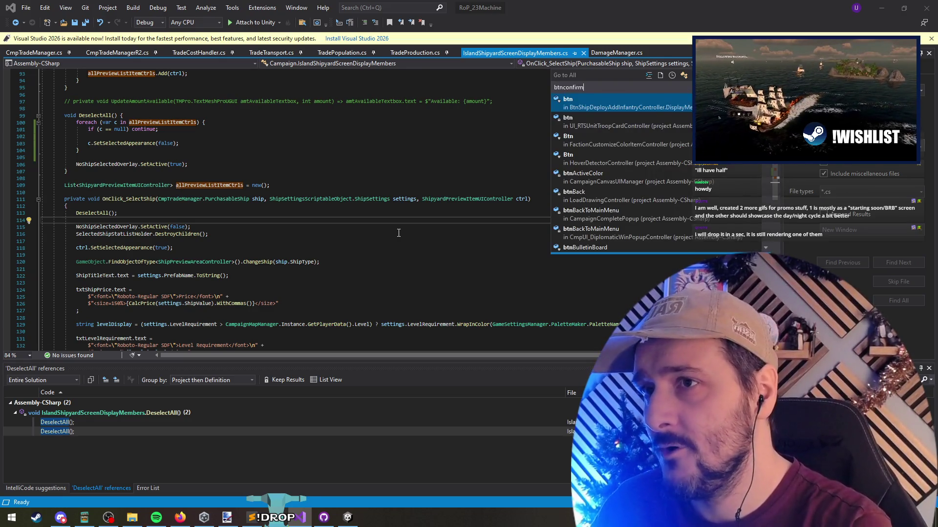
pyautogui.press('Return')
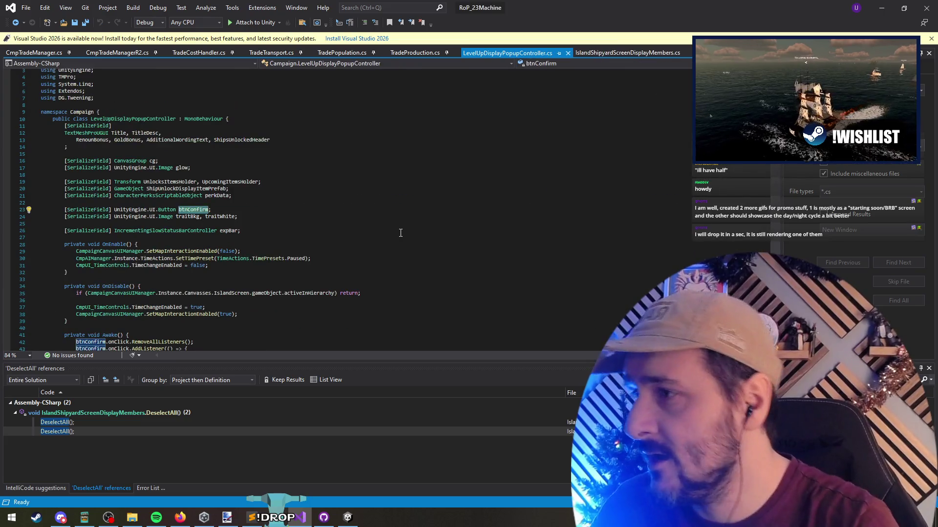
pyautogui.hotkey('ctrl', 'f')
pyautogui.press('Return')
pyautogui.press('Return')
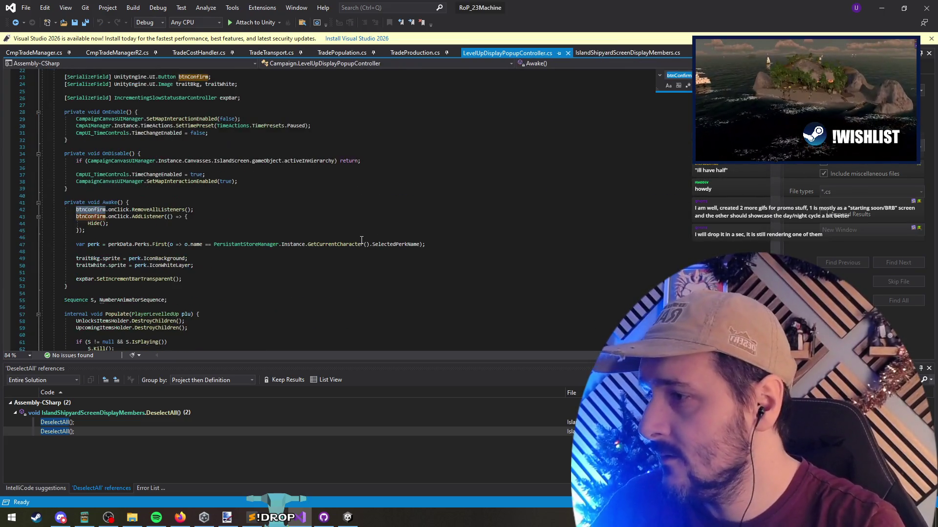
# Step: Go to the definition of the Hide() method that btnConfirm's listener calls
pyautogui.click(93, 223)
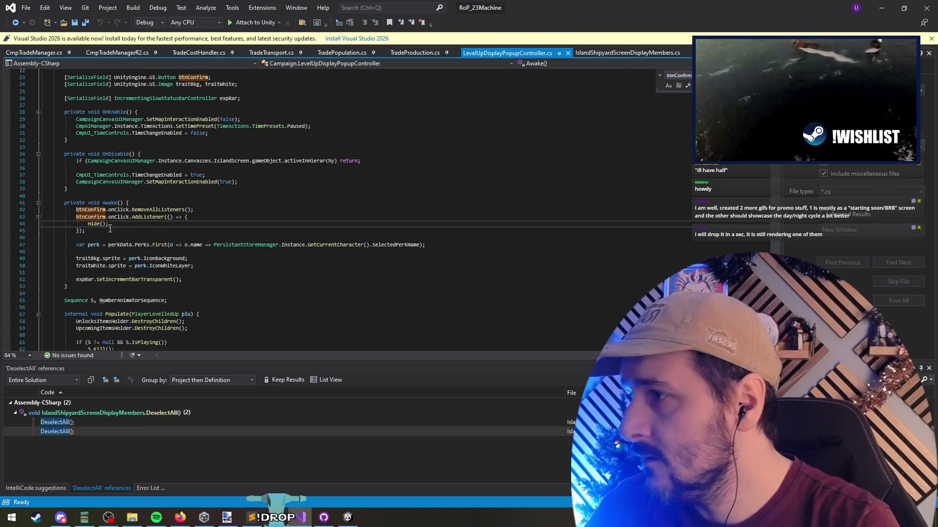
pyautogui.press('F12')
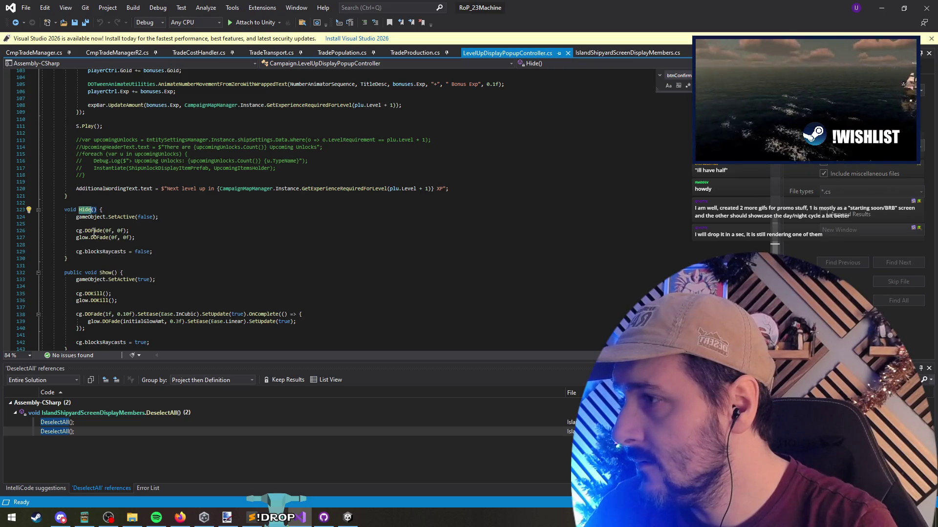
pyautogui.click(220, 213)
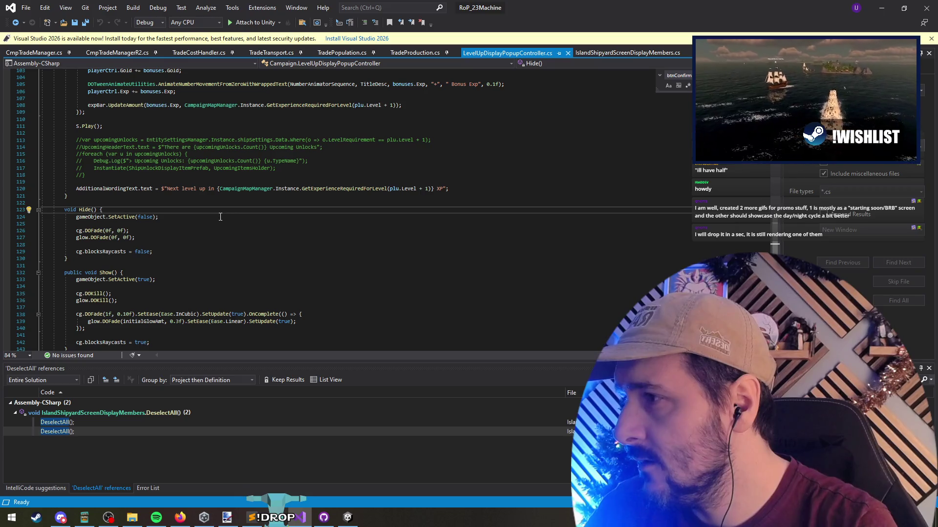
pyautogui.scroll(6, 220, 217)
pyautogui.scroll(4, 216, 213)
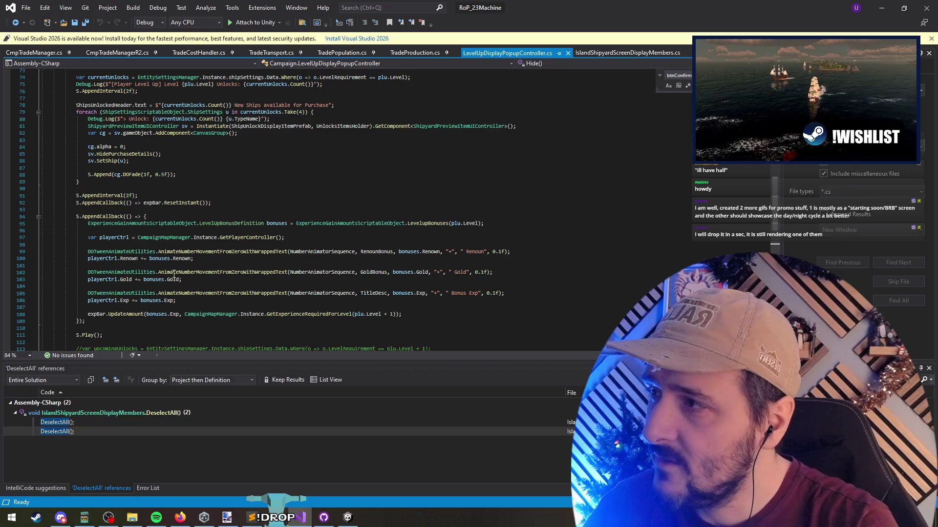
pyautogui.scroll(9, 180, 214)
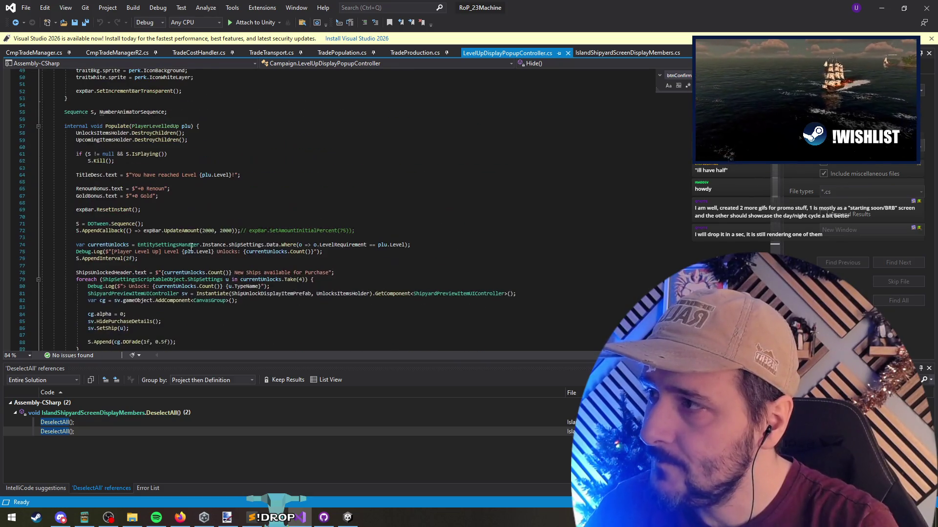
# Step: Insert 'Time.timeScale = 1;' as the first line of Populate
pyautogui.click(212, 146)
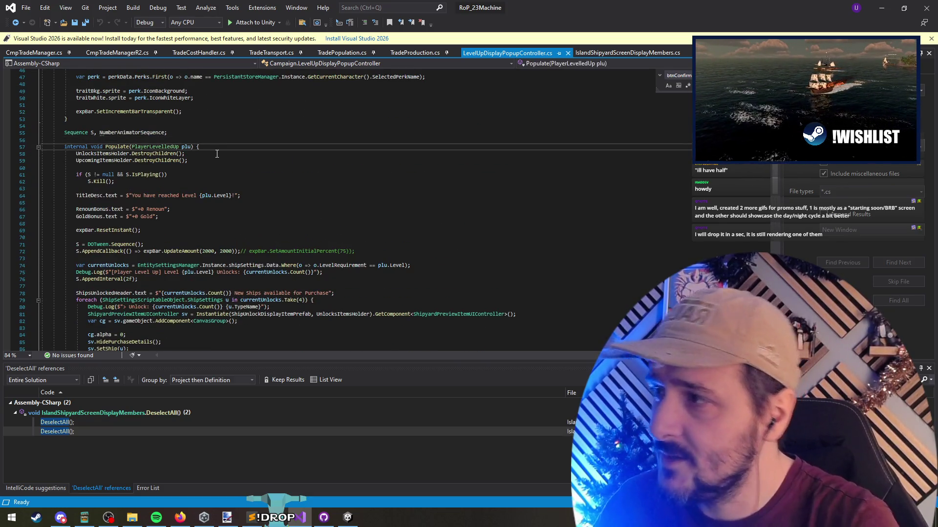
pyautogui.press('Return')
pyautogui.write('Time.timeScale = 1;')
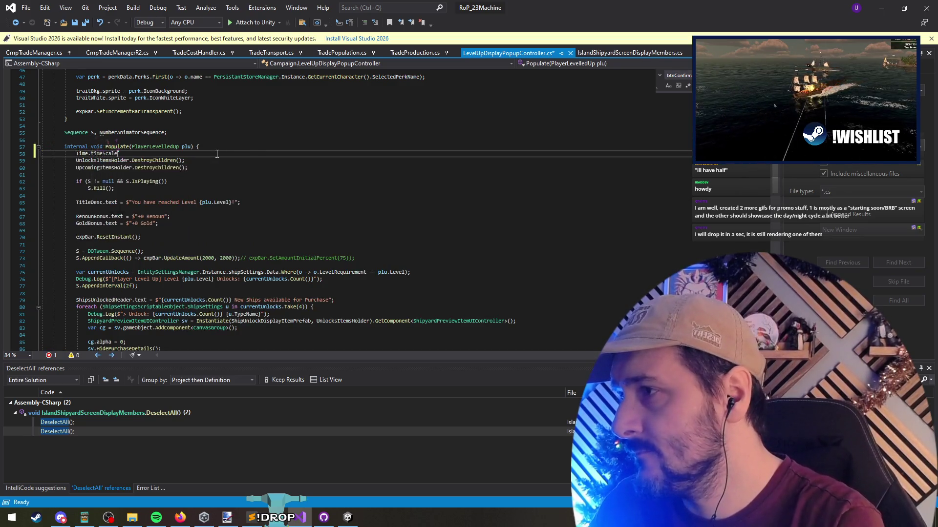
pyautogui.press('Return')
pyautogui.scroll(-15, 205, 196)
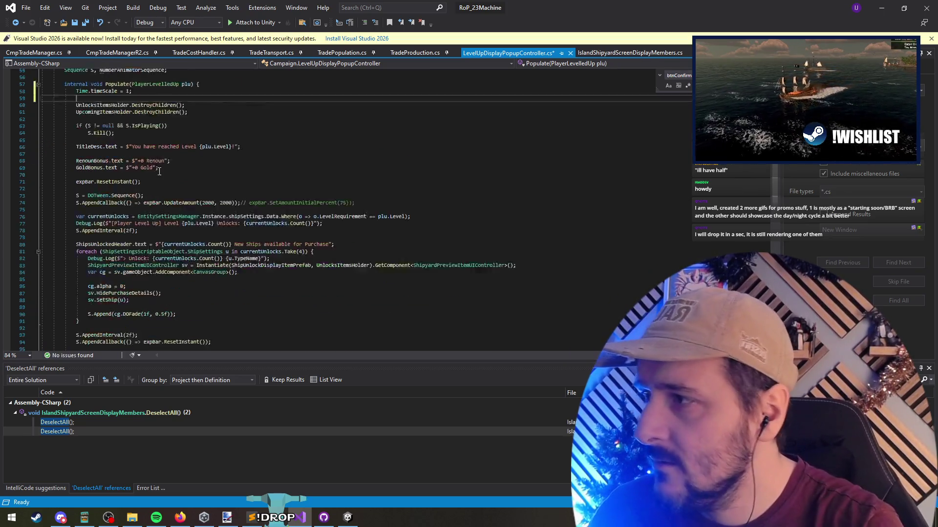
pyautogui.scroll(9, 199, 205)
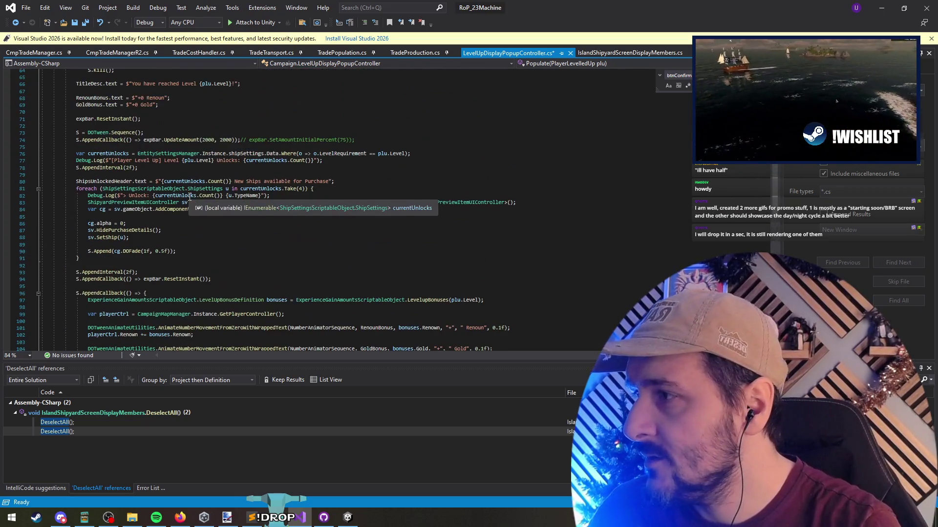
# Step: Search the popup script for 'shipyard' matches near the unlocked-ship preview loop
pyautogui.click(139, 209)
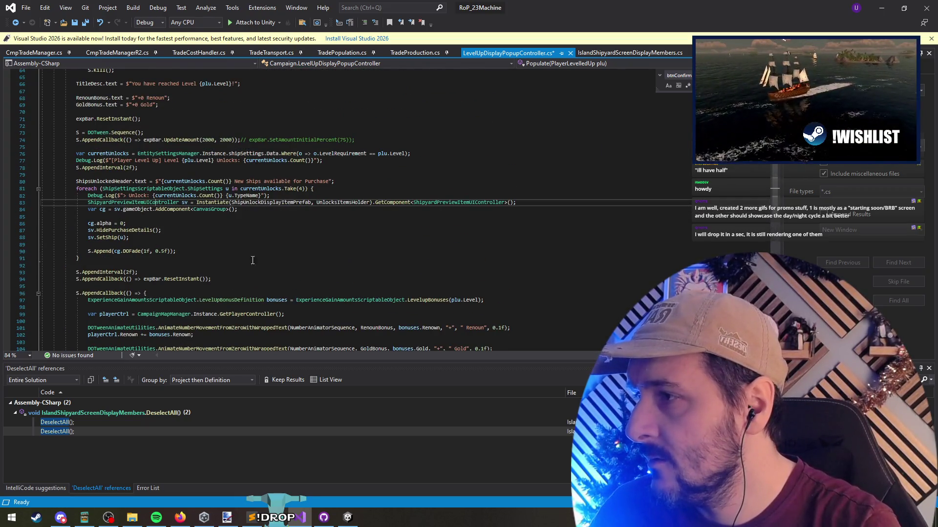
pyautogui.press('Up')
pyautogui.hotkey('ctrl', 'f')
pyautogui.write('shipy')
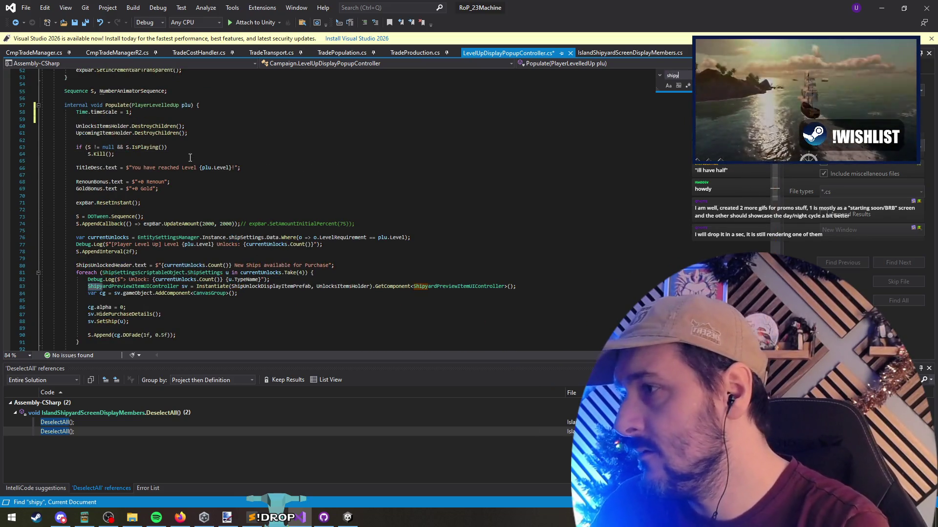
pyautogui.write('ard')
pyautogui.press('Return')
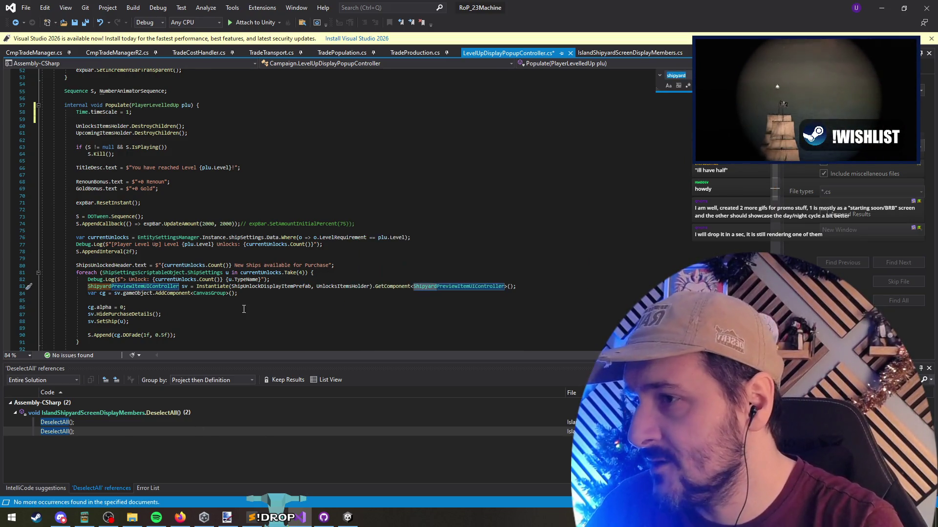
pyautogui.scroll(-11, 163, 200)
pyautogui.press('Return')
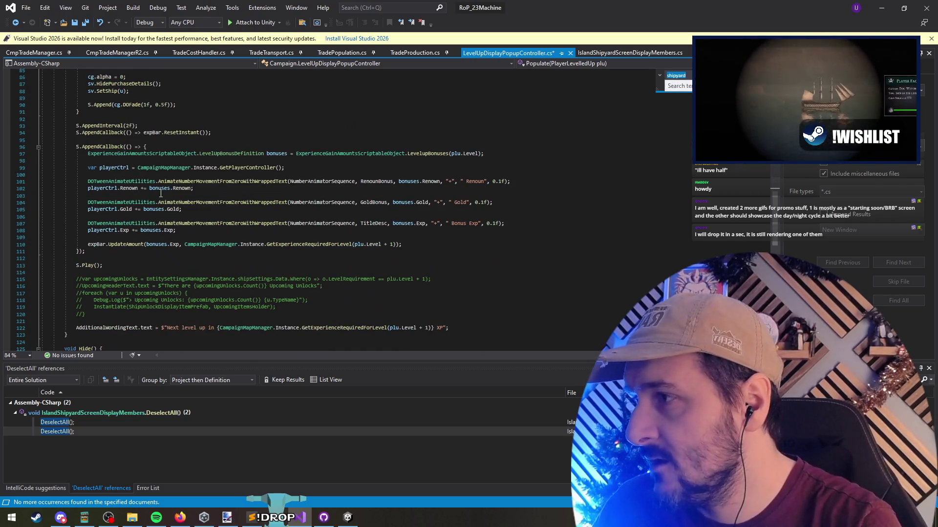
pyautogui.click(163, 200)
# Step: Review the bonus callback and nearby code, then switch over to Discord
pyautogui.click(212, 238)
pyautogui.scroll(-10, 212, 238)
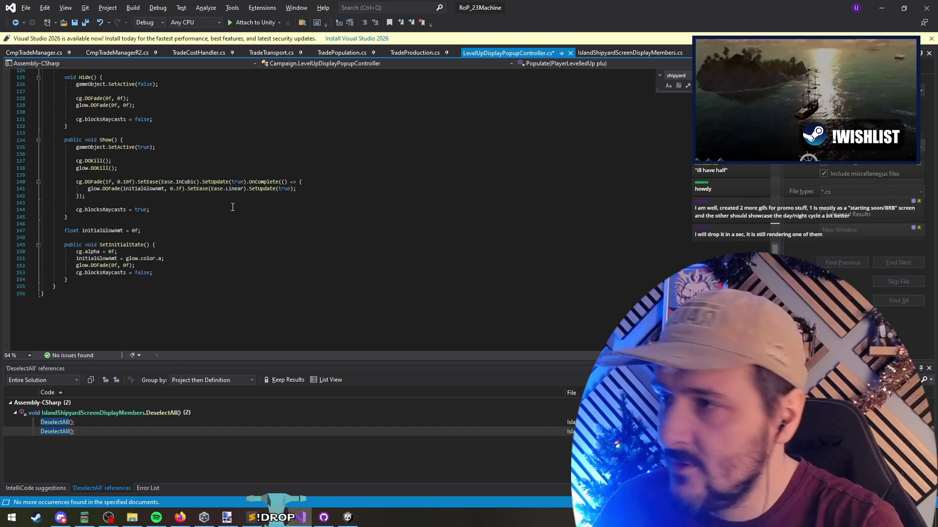
pyautogui.scroll(10, 167, 222)
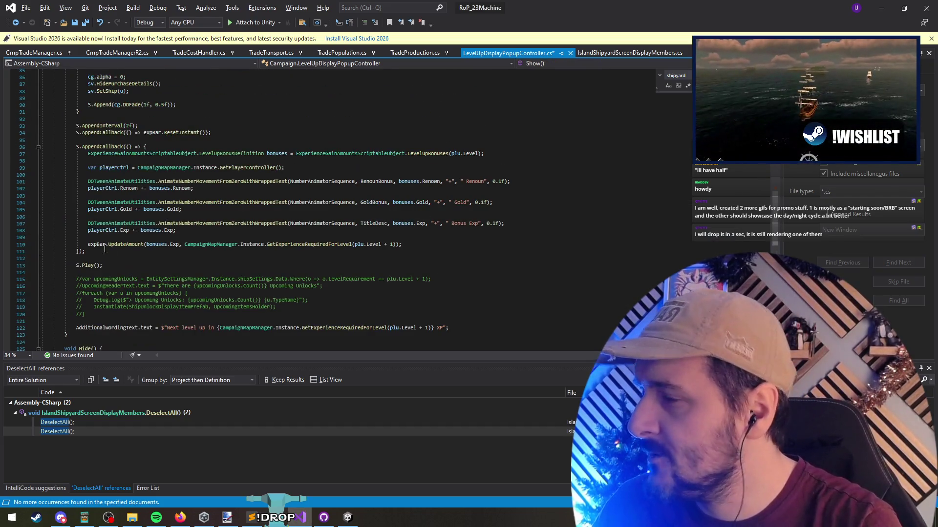
pyautogui.scroll(7, 144, 272)
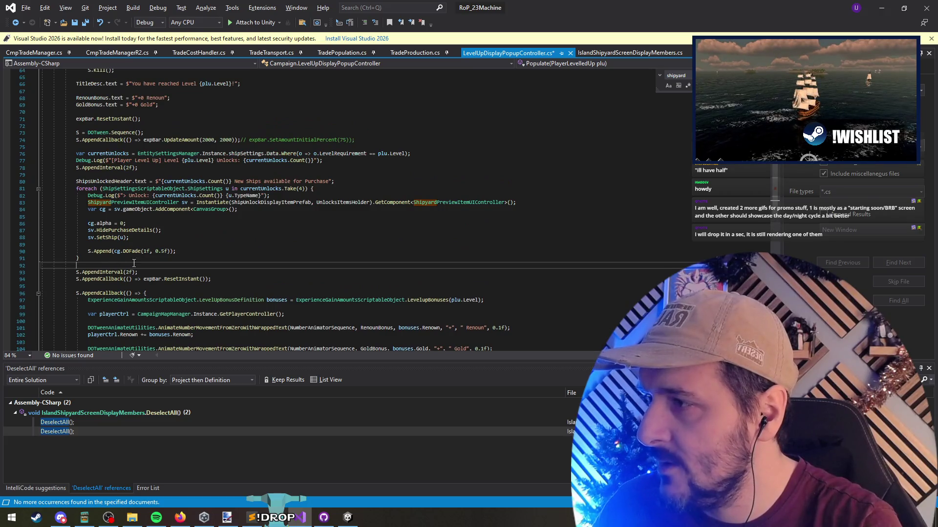
pyautogui.scroll(6, 120, 288)
pyautogui.click(112, 300)
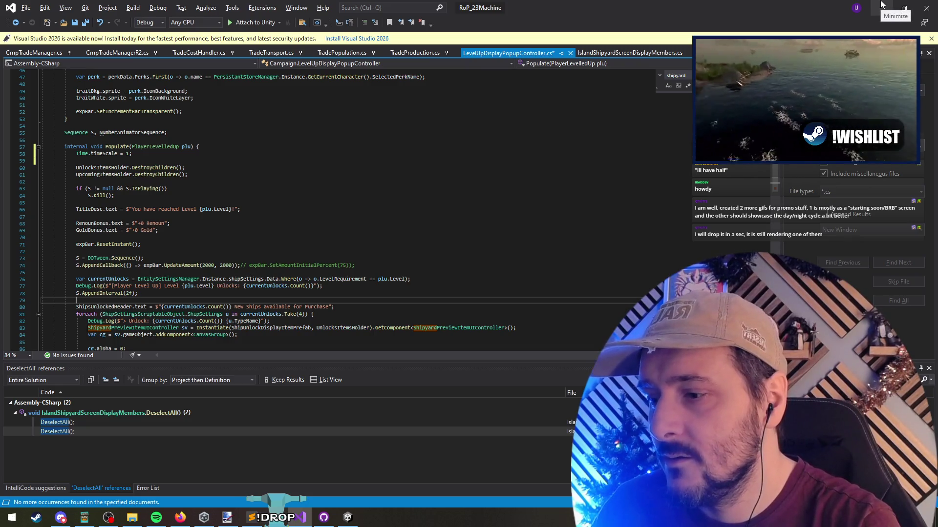
pyautogui.hotkey('alt', 'Tab')
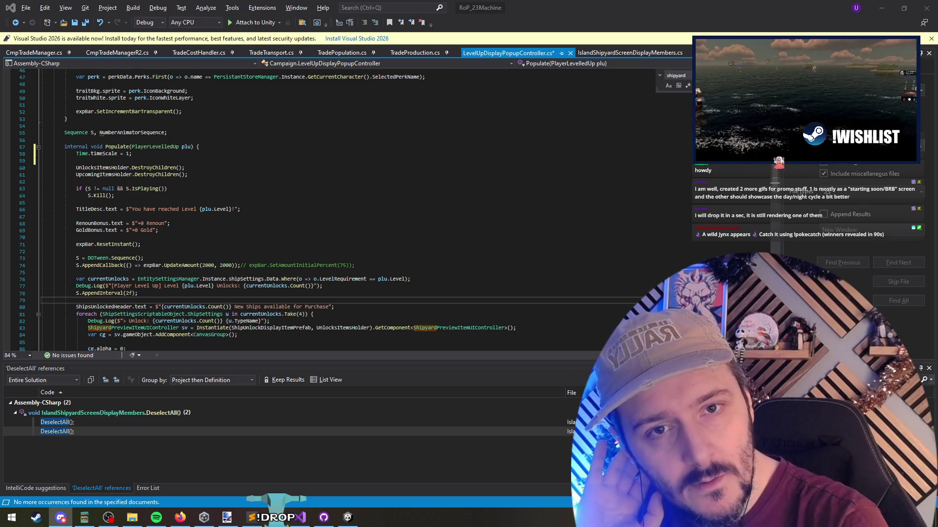
# Step: Scroll through the Paint.NET screenshot's stack trace, then go back to the Populate code
pyautogui.hotkey('alt', 'Tab')
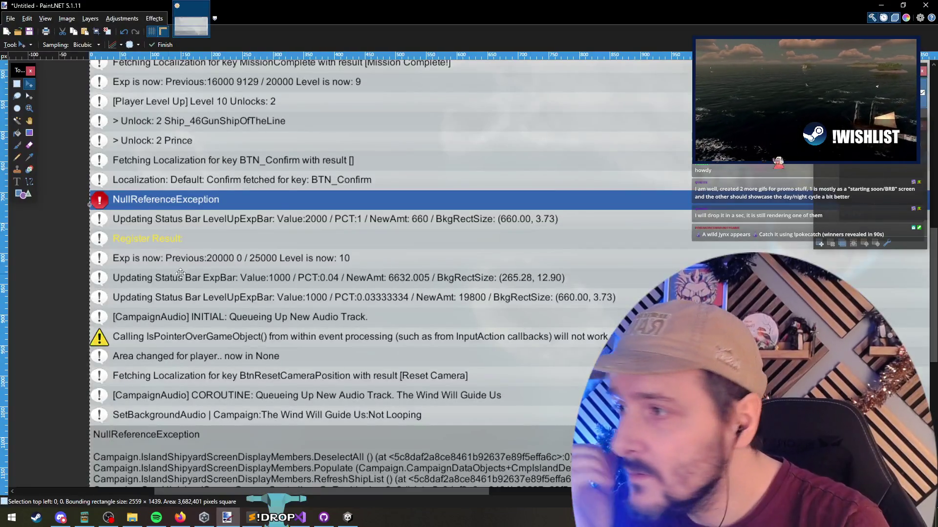
pyautogui.scroll(-3, 153, 290)
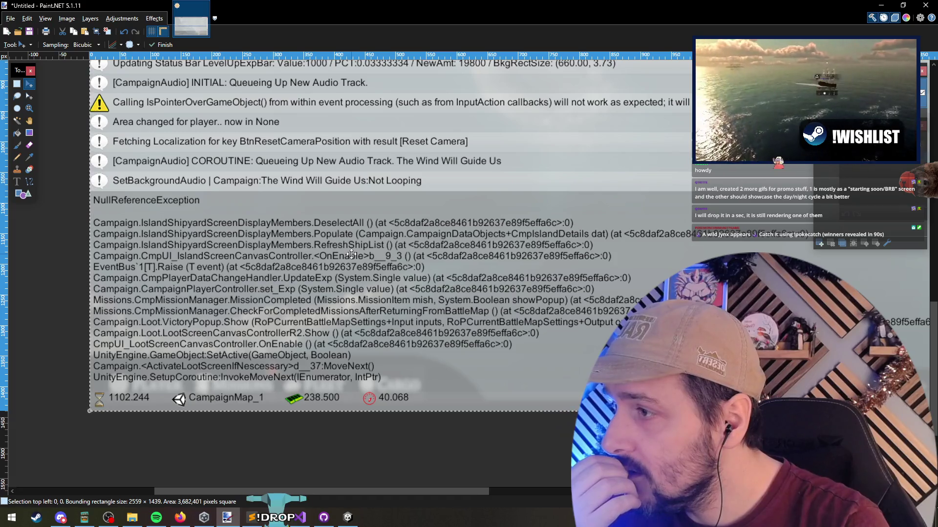
pyautogui.hotkey('alt', 'Tab')
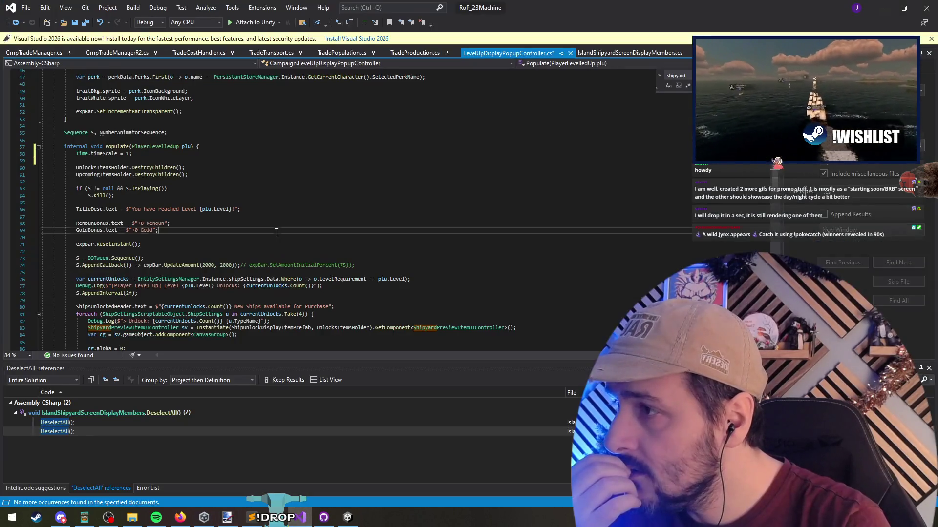
# Step: Search the popup code for 'raise' (no match), then switch to IslandShipyardScreenDisplayMembers.cs
pyautogui.scroll(-2, 279, 243)
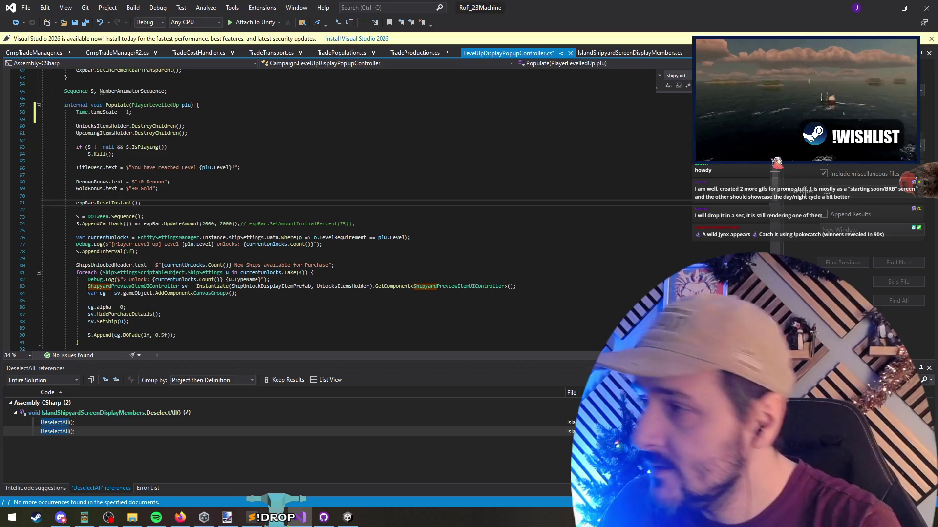
pyautogui.write('raise')
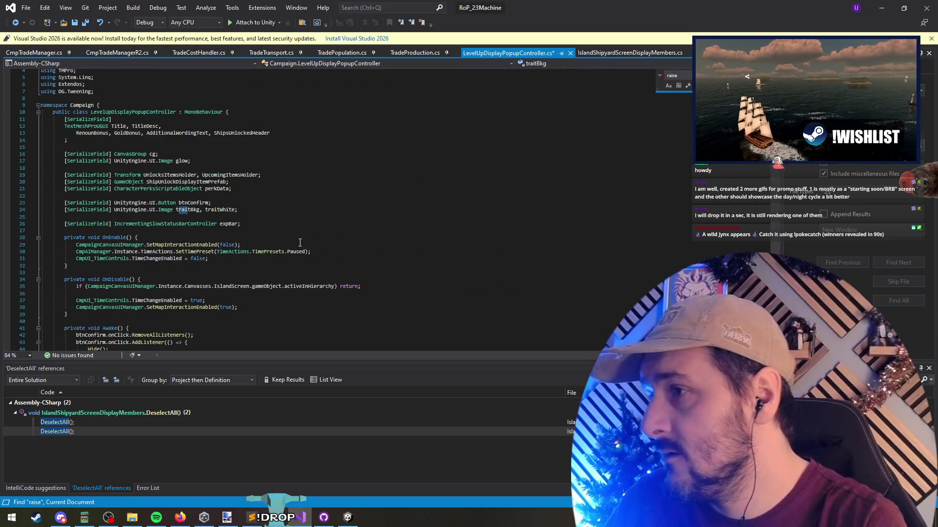
pyautogui.press('Return')
pyautogui.press('Return')
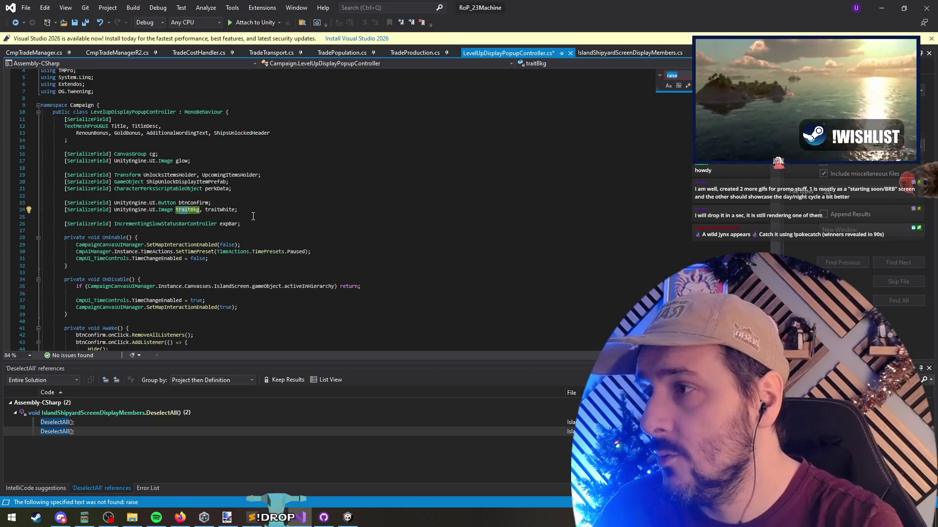
pyautogui.click(253, 217)
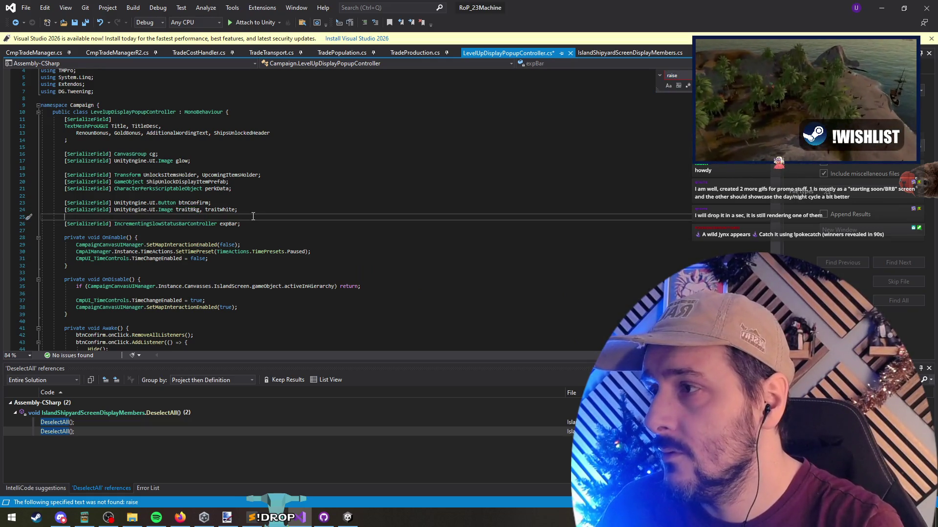
pyautogui.hotkey('ctrl', 'Tab')
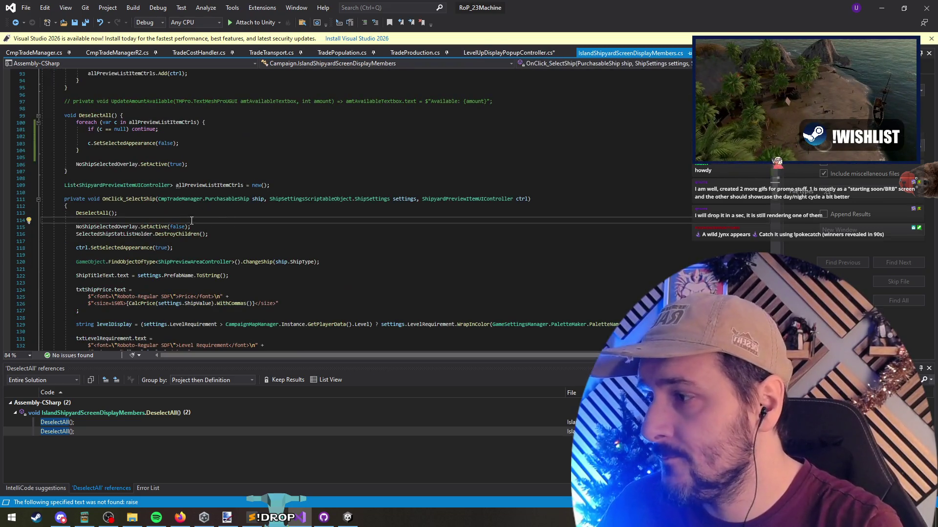
# Step: Bring the stack-trace screenshot back up in Paint.NET
pyautogui.click(227, 518)
pyautogui.scroll(5, 352, 220)
pyautogui.scroll(-4, 329, 301)
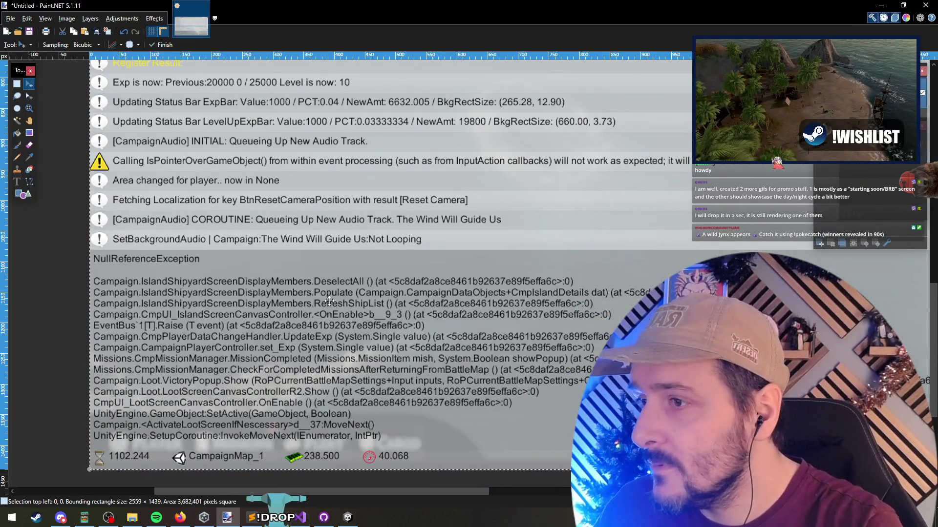
# Step: Find RefreshShipList's references and open its dp.Shipyard.RefreshShipList() caller in CmpUI_IslandScreenCanvasController.cs
pyautogui.hotkey('alt', 'Tab')
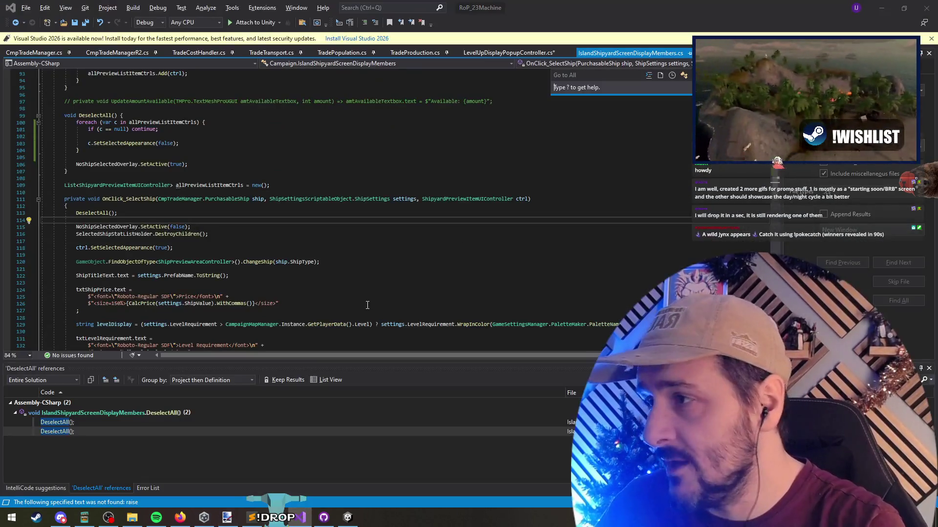
pyautogui.write('reshshiplist')
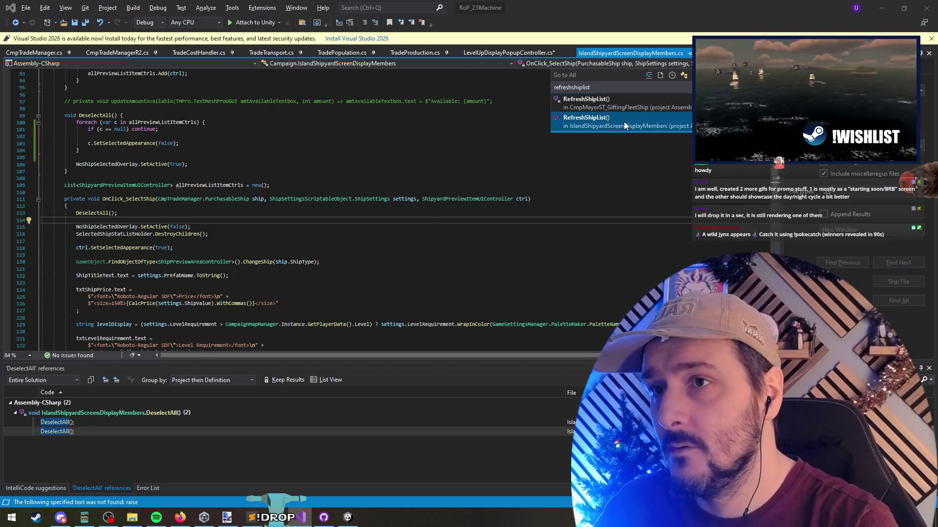
pyautogui.click(622, 120)
pyautogui.rightClick(125, 211)
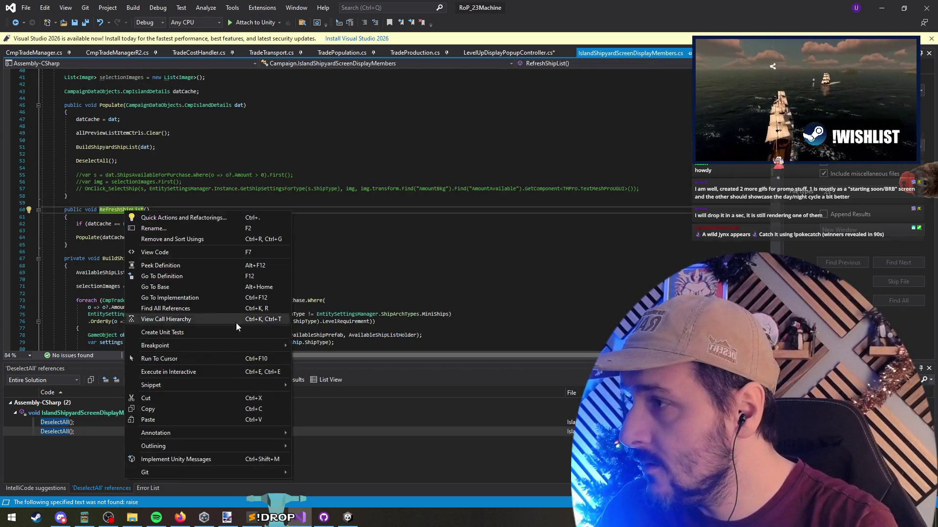
pyautogui.click(201, 310)
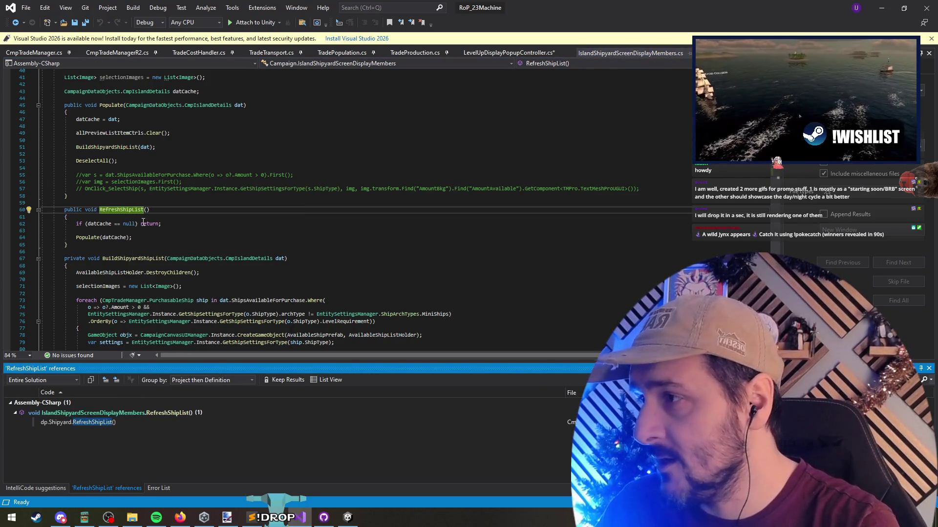
pyautogui.doubleClick(108, 425)
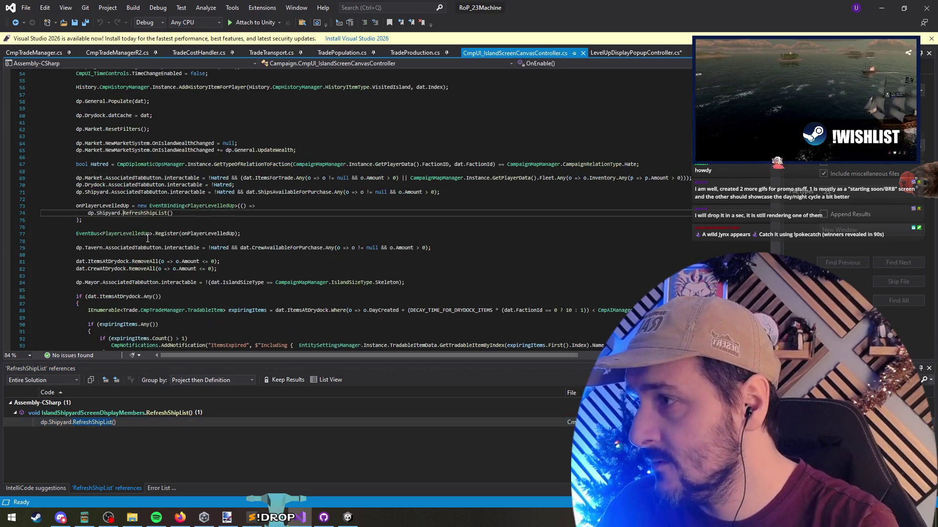
# Step: Cut the onPlayerLevelledUp handler block together with its Register line
pyautogui.tripleClick(145, 214)
pyautogui.click(211, 206)
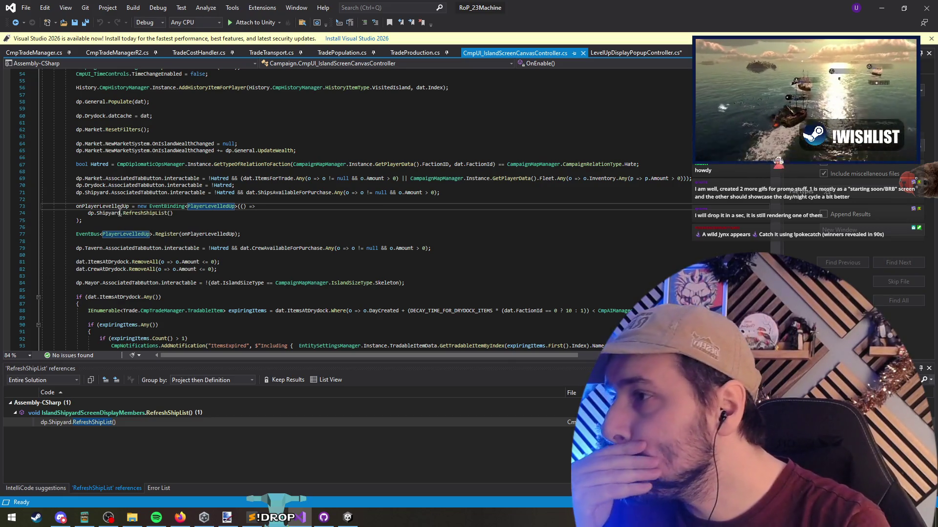
pyautogui.click(108, 213)
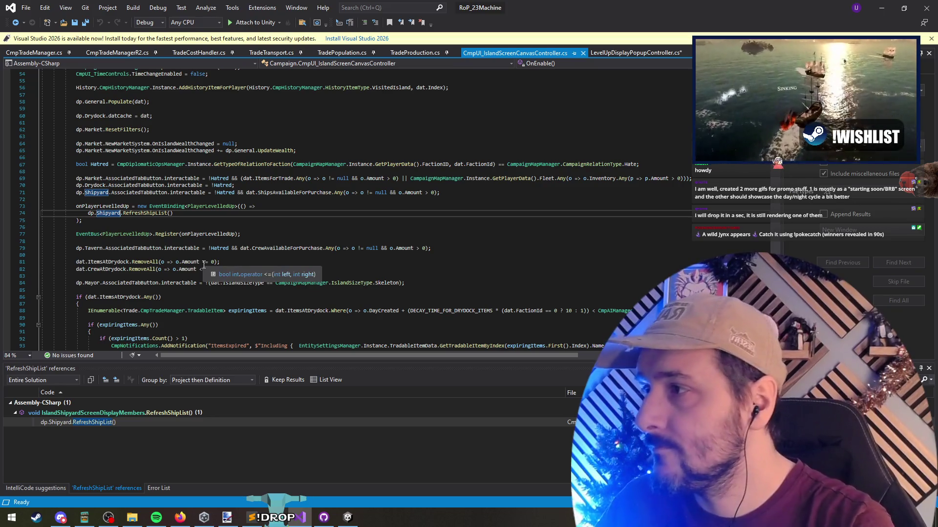
pyautogui.press('Up')
pyautogui.press('Up')
pyautogui.hotkey('shift', 'Down')
pyautogui.hotkey('shift', 'Down')
pyautogui.hotkey('shift', 'Down')
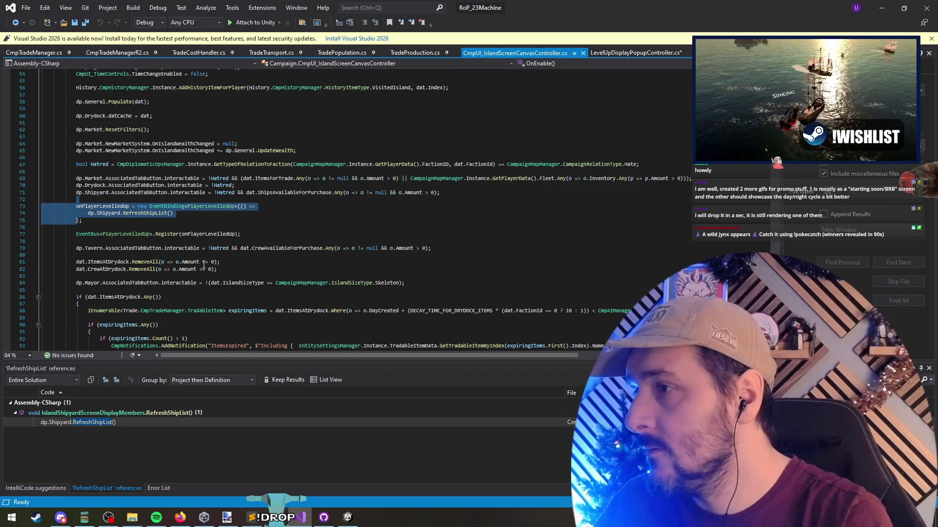
pyautogui.scroll(4, 119, 205)
pyautogui.scroll(5, 119, 205)
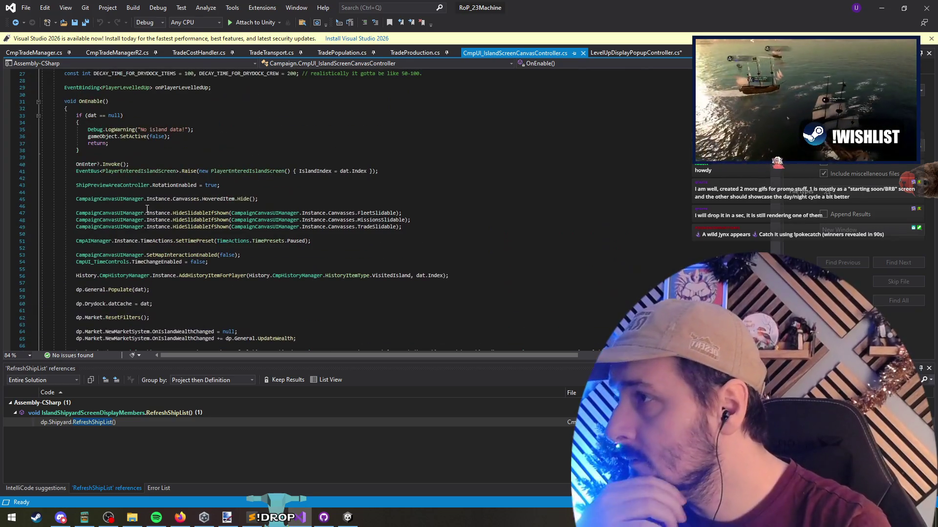
pyautogui.scroll(-6, 149, 210)
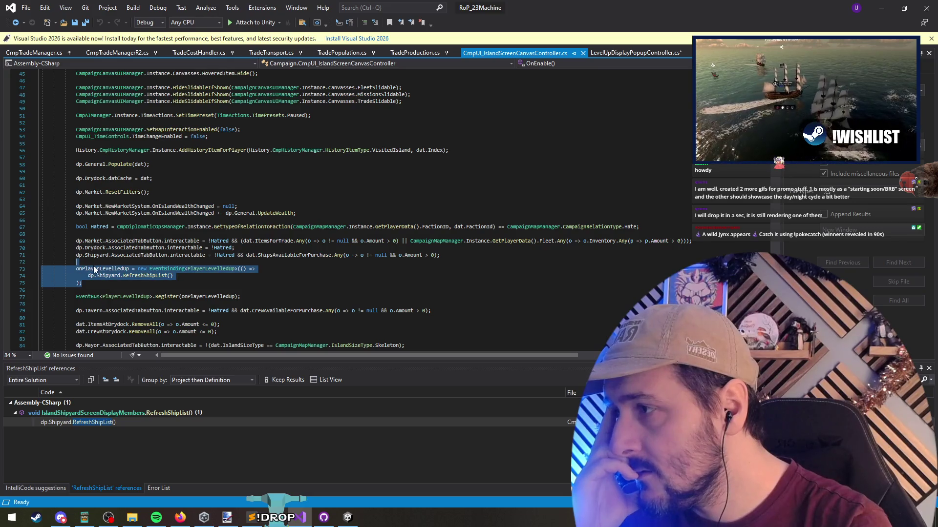
pyautogui.moveTo(95, 264); pyautogui.dragTo(111, 290)
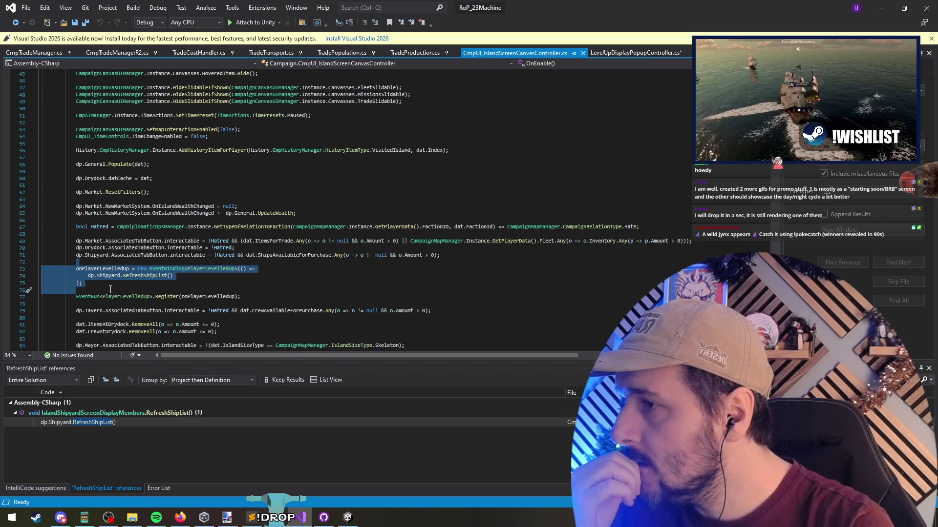
pyautogui.scroll(-4, 110, 289)
pyautogui.hotkey('shift', 'Down')
pyautogui.hotkey('shift', 'Down')
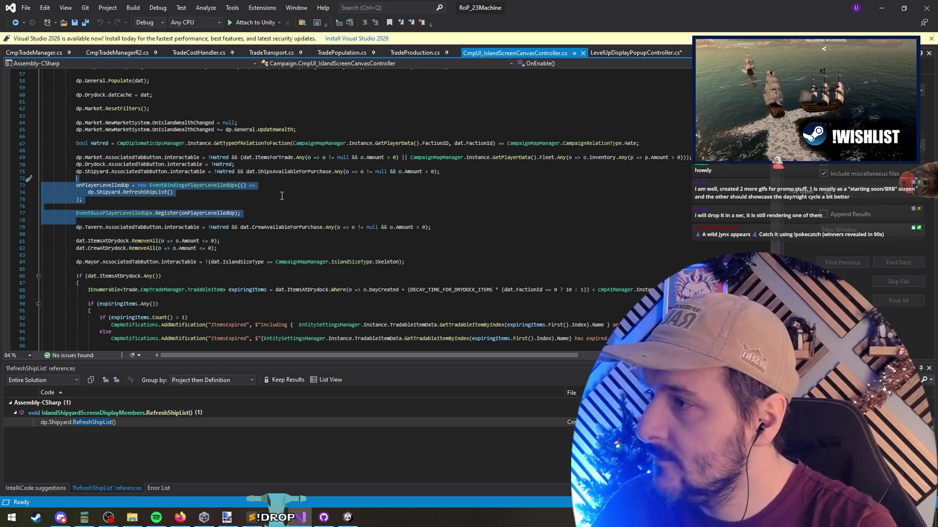
pyautogui.press('Delete')
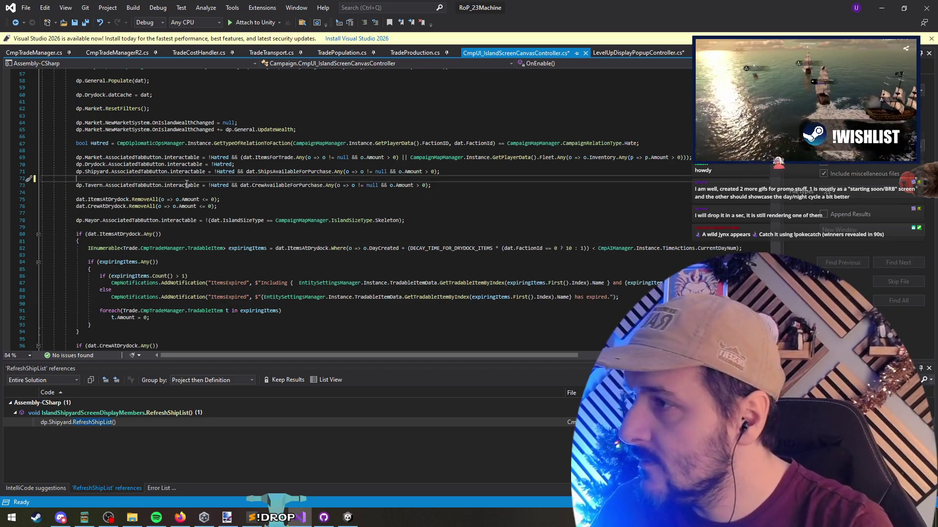
# Step: Paste the level-up handler at the end of OnEnable, after the mission check
pyautogui.scroll(-3, 142, 193)
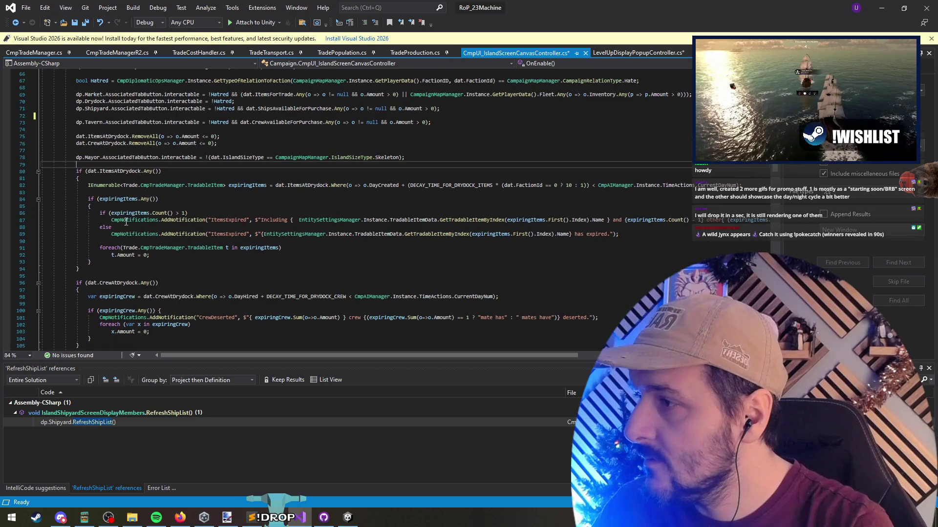
pyautogui.moveTo(76, 171); pyautogui.dragTo(120, 273)
pyautogui.click(120, 273)
pyautogui.scroll(-4, 122, 278)
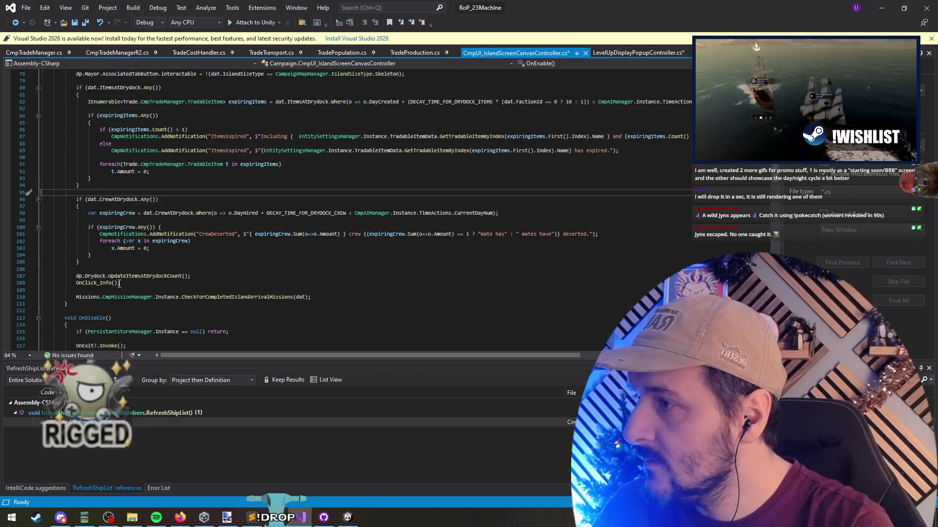
pyautogui.click(100, 283)
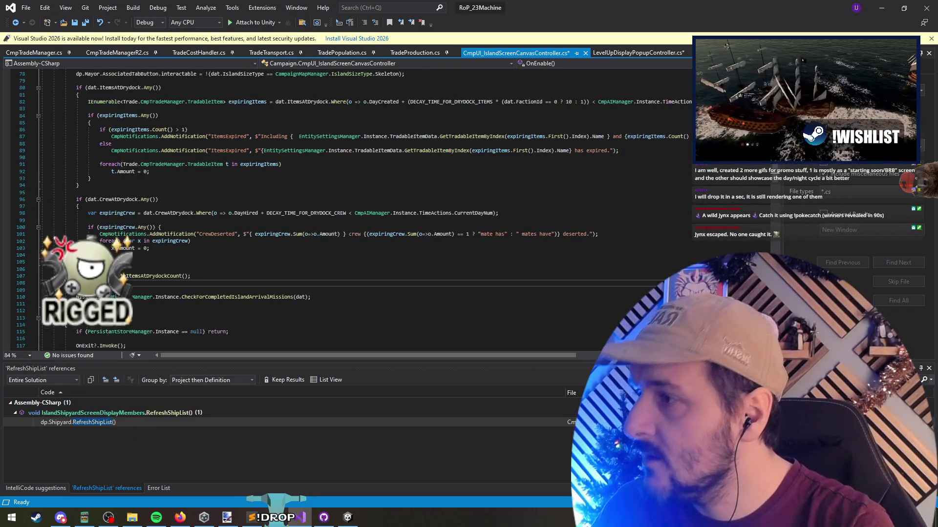
pyautogui.click(357, 298)
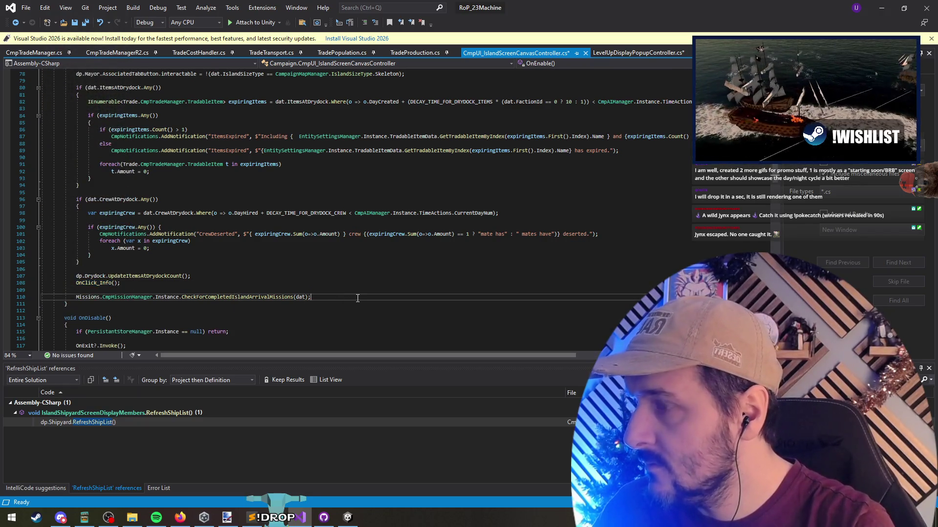
pyautogui.press('Return')
pyautogui.press('Return')
pyautogui.hotkey('ctrl', 'v')
pyautogui.scroll(-2, 87, 305)
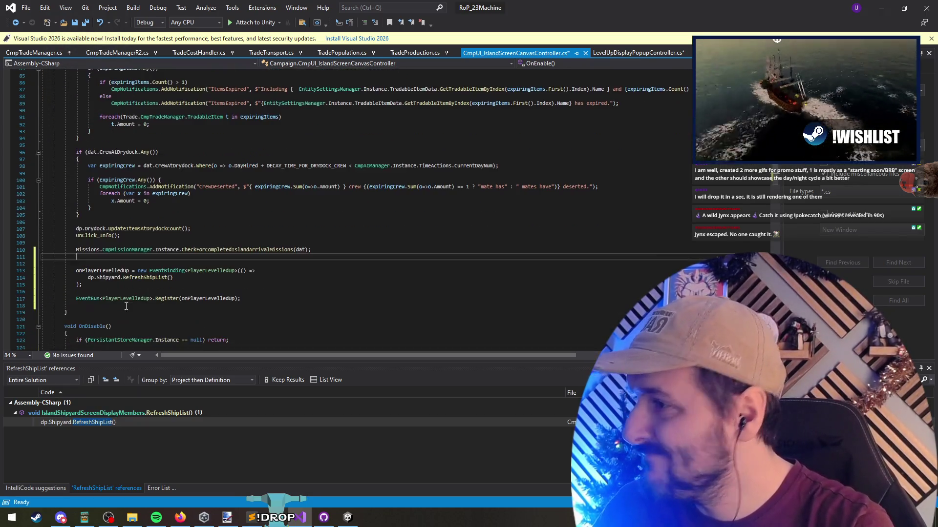
pyautogui.click(87, 304)
pyautogui.press('BackSpace')
# Step: Check the moved handler and Register uses in OnDisable, then save all scripts
pyautogui.click(97, 256)
pyautogui.moveTo(278, 291); pyautogui.dragTo(77, 264)
pyautogui.click(158, 245)
pyautogui.moveTo(225, 257); pyautogui.dragTo(277, 301)
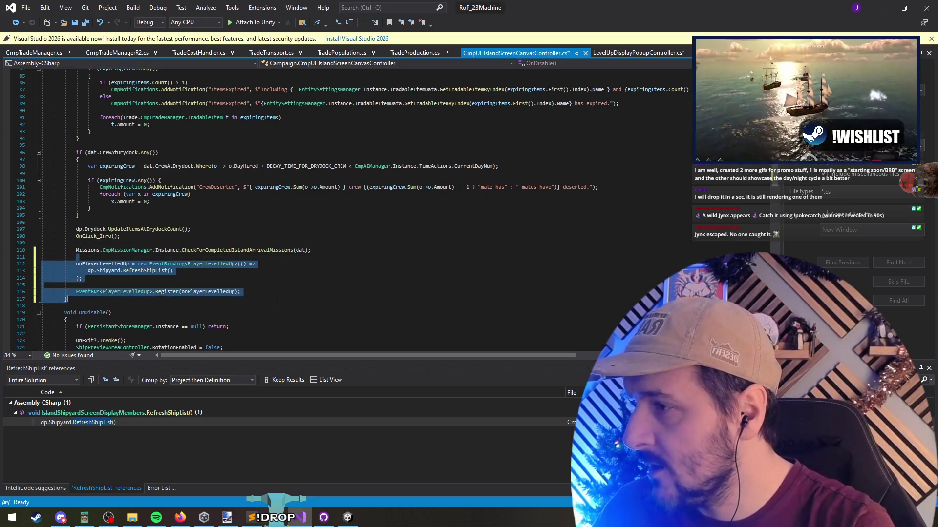
pyautogui.click(273, 298)
pyautogui.scroll(-3, 195, 264)
pyautogui.doubleClick(165, 228)
pyautogui.scroll(-5, 220, 254)
pyautogui.hotkey('ctrl', 'f')
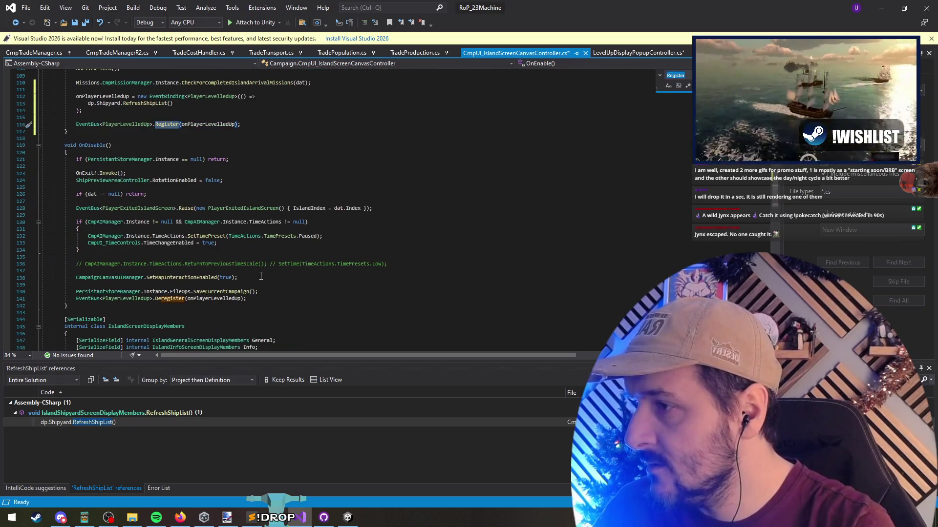
pyautogui.click(207, 299)
pyautogui.click(185, 286)
pyautogui.scroll(2, 185, 285)
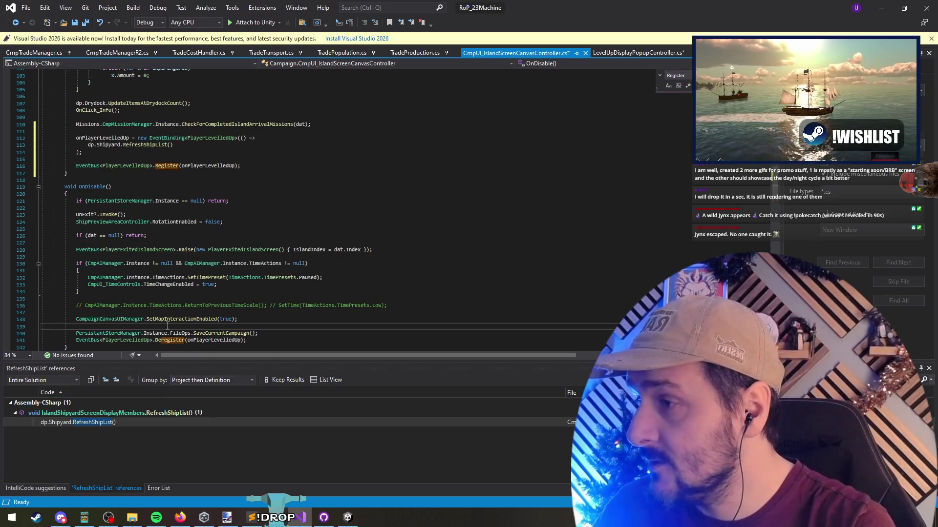
pyautogui.click(134, 230)
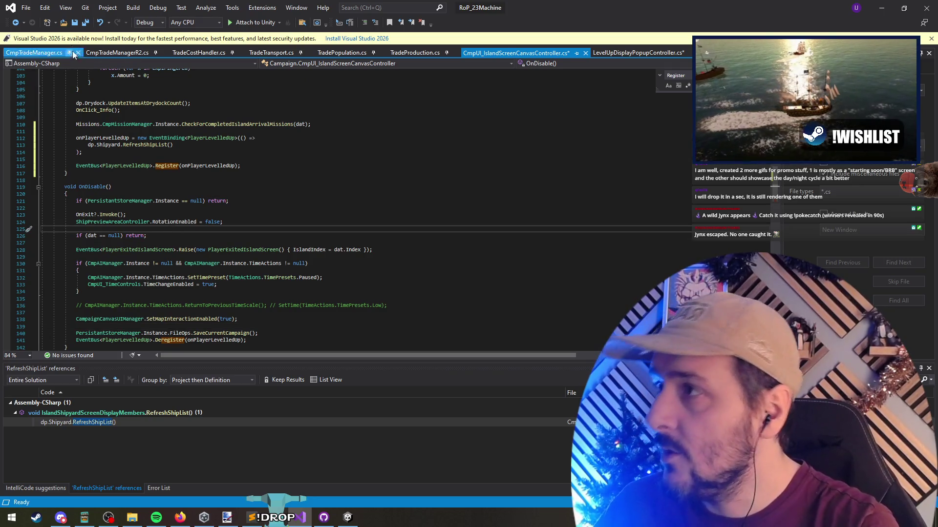
pyautogui.click(87, 21)
# Step: Close the error-log screenshot and Paint.NET without saving
pyautogui.hotkey('alt', 'Tab')
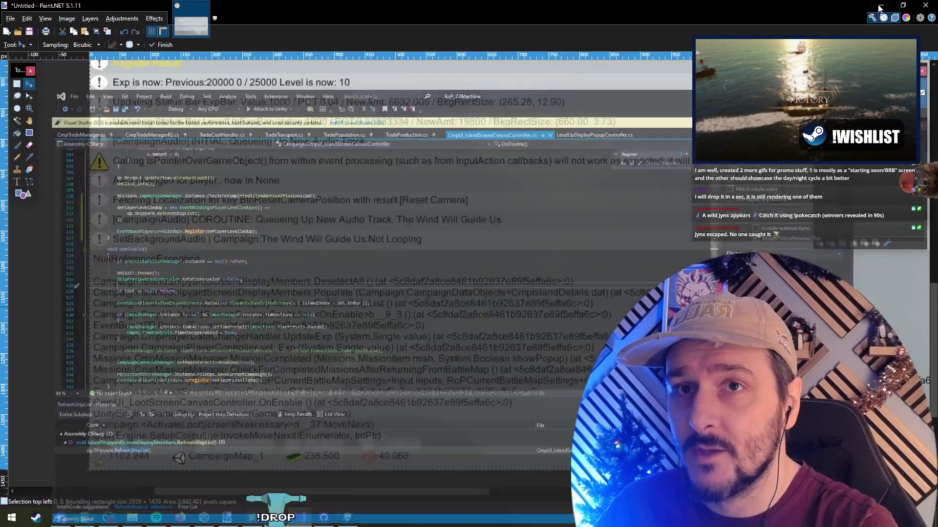
pyautogui.click(928, 5)
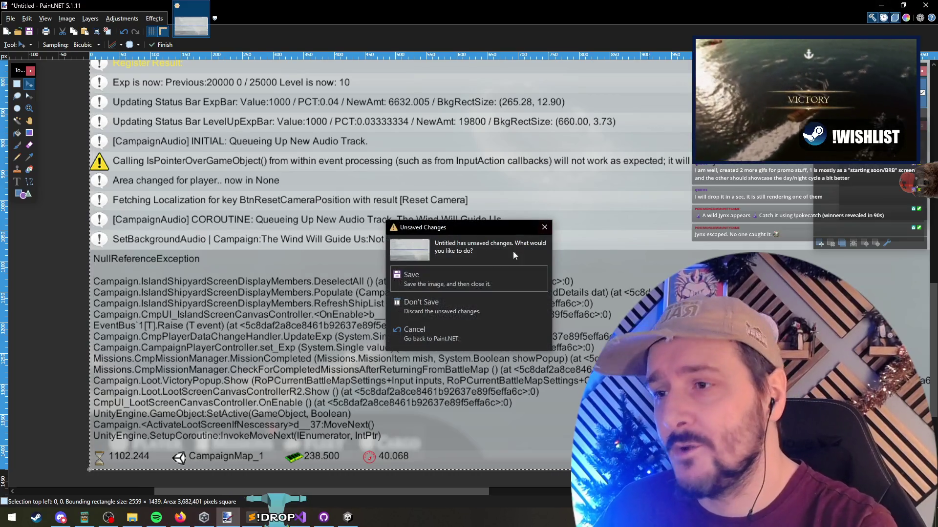
pyautogui.click(508, 333)
pyautogui.click(926, 6)
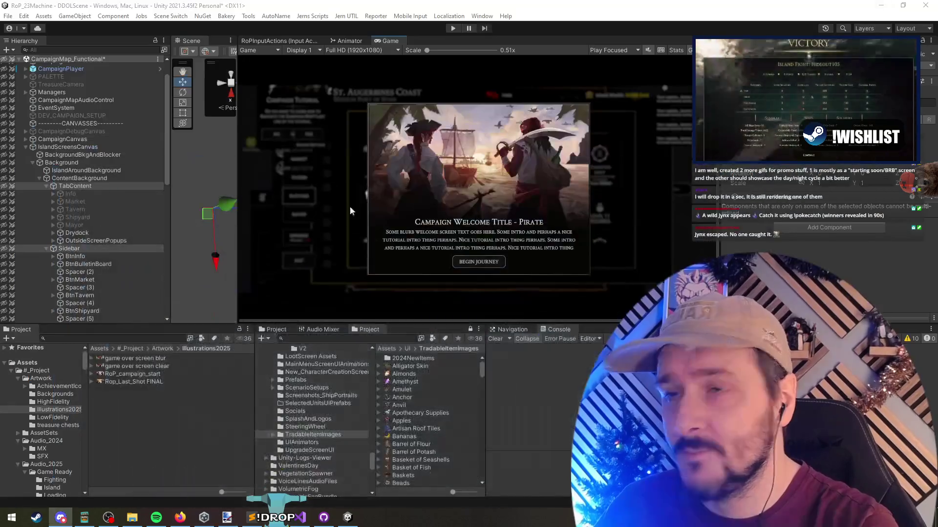
# Step: Unload the CampaignMap_Functional scene from the Hierarchy, leaving DDOLScene loaded
pyautogui.scroll(3, 103, 206)
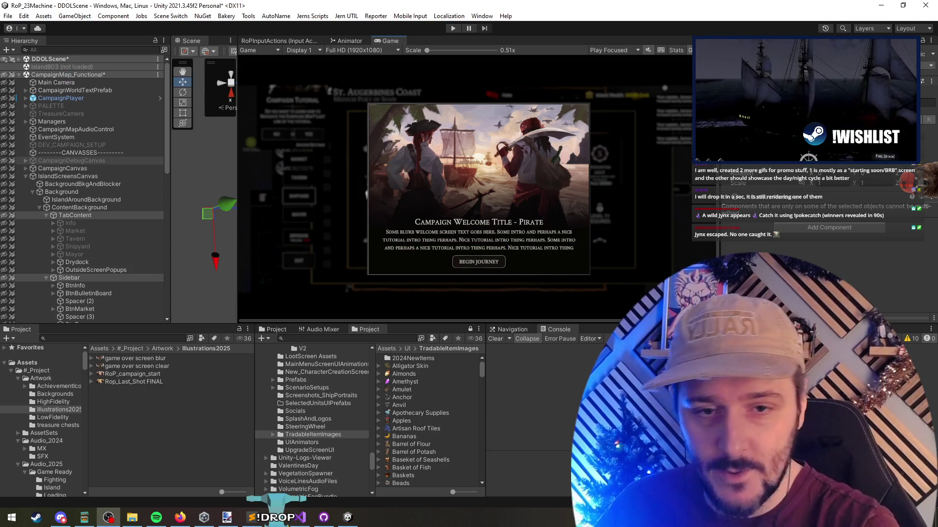
pyautogui.rightClick(71, 75)
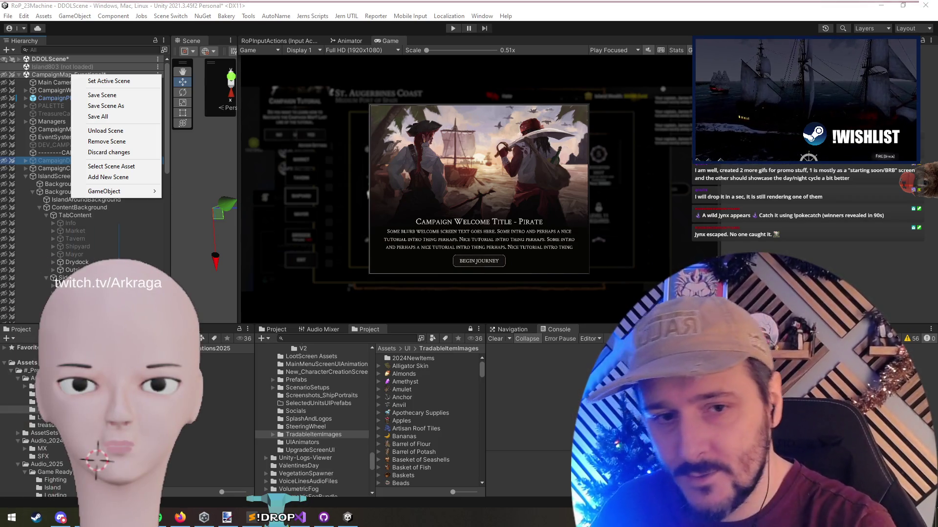
pyautogui.click(65, 74)
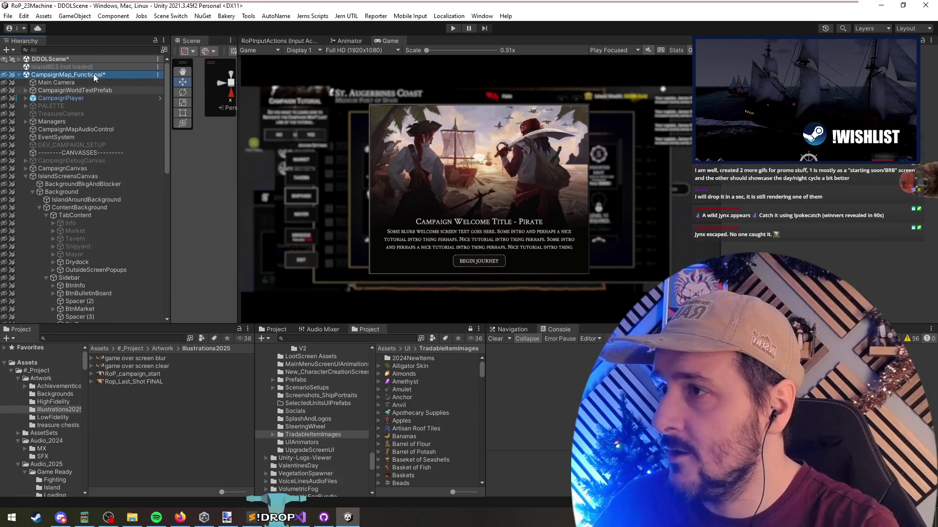
pyautogui.rightClick(93, 76)
pyautogui.rightClick(74, 75)
pyautogui.click(98, 130)
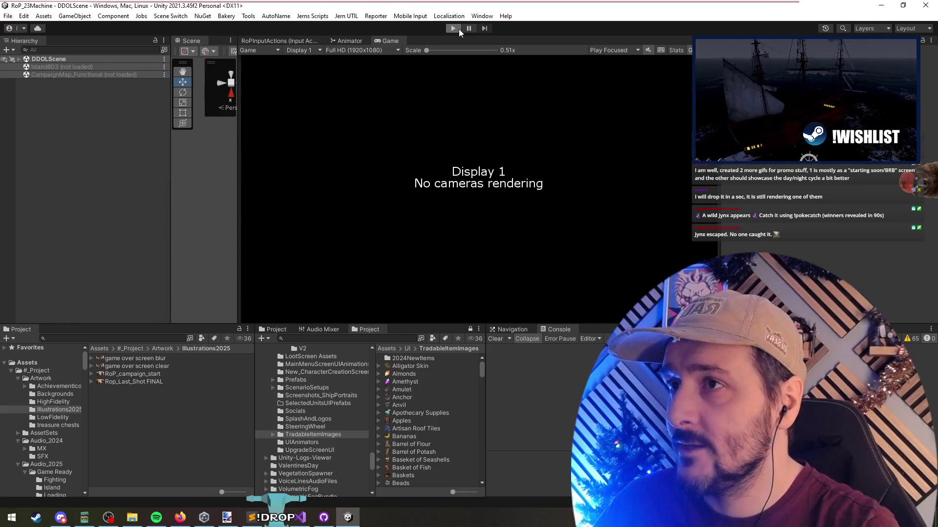
pyautogui.click(300, 517)
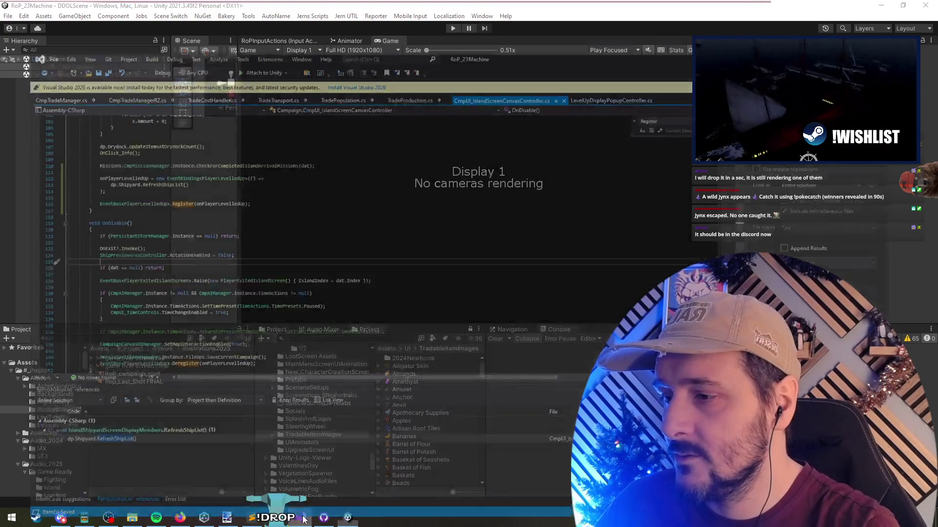
# Step: Enter play mode in Unity to launch the game from the MainMenu scene
pyautogui.hotkey('alt', 'Tab')
pyautogui.click(453, 28)
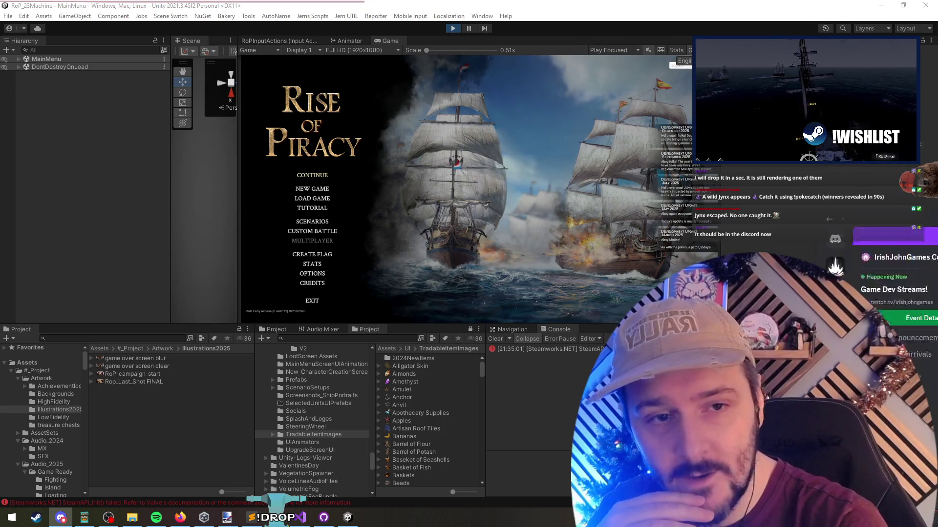
pyautogui.click(61, 518)
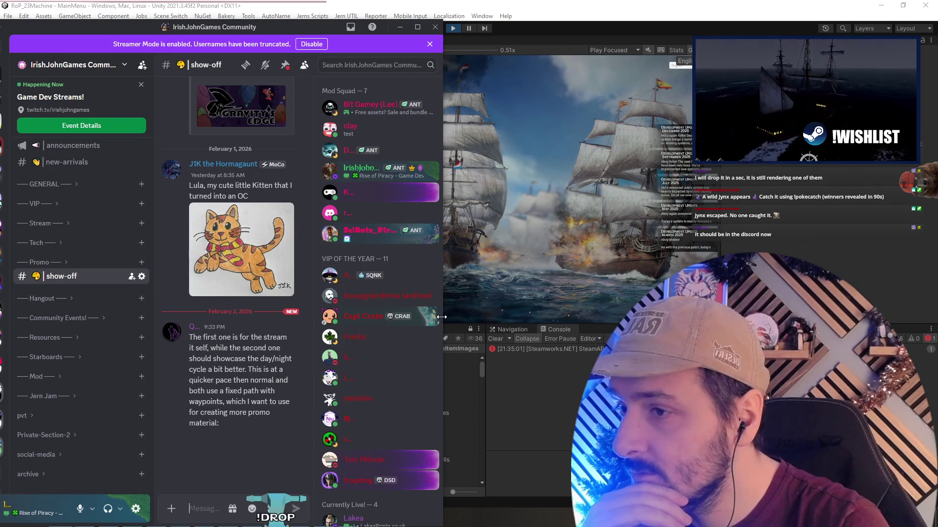
# Step: Widen Discord, enlarge each posted image attachment in turn, then hide Discord
pyautogui.moveTo(441, 317); pyautogui.dragTo(746, 317)
pyautogui.click(220, 406)
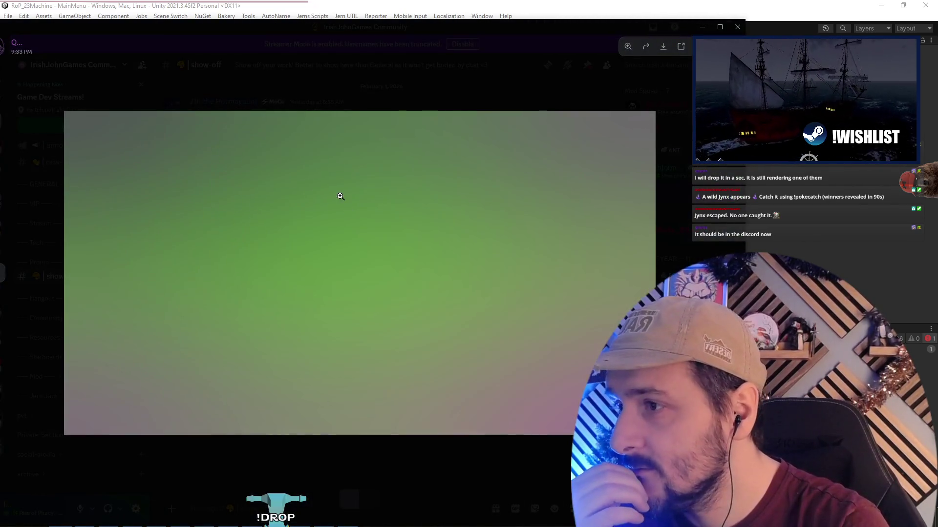
pyautogui.press('Escape')
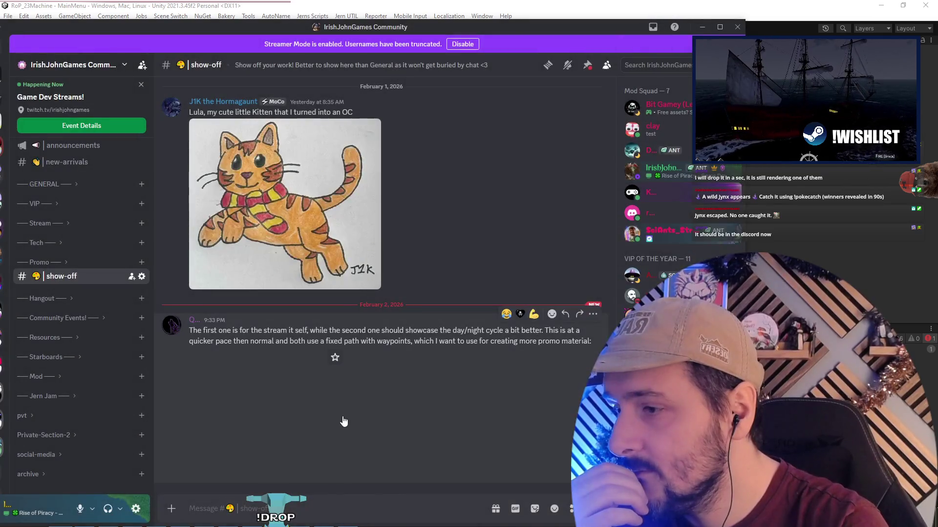
pyautogui.click(344, 421)
pyautogui.click(443, 457)
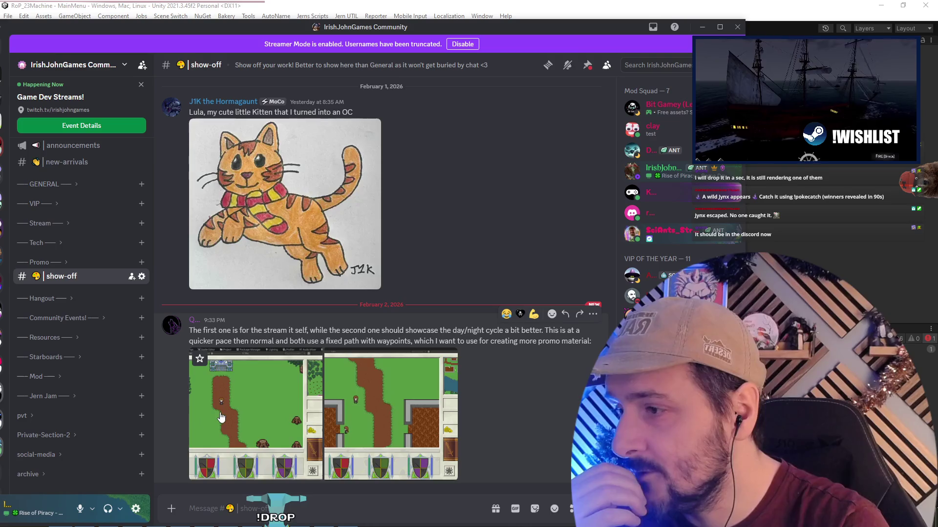
pyautogui.click(221, 417)
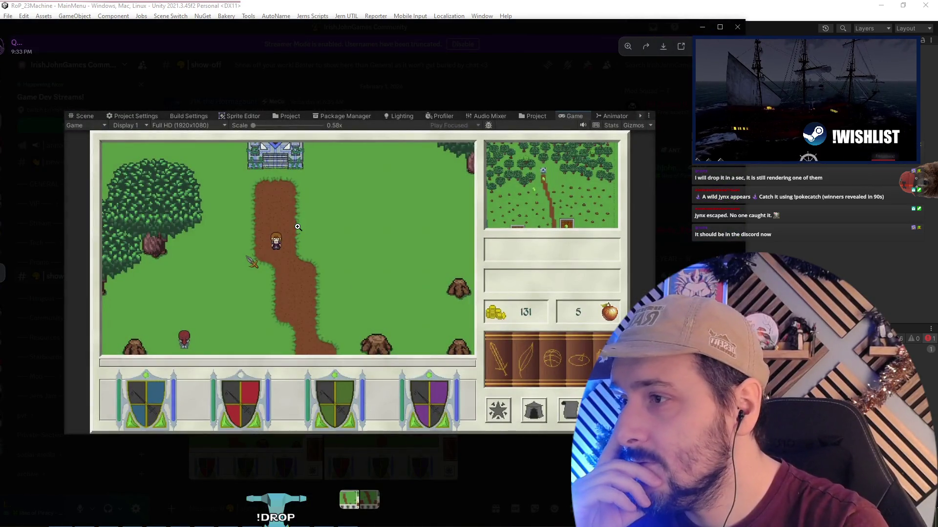
pyautogui.click(500, 462)
pyautogui.click(282, 436)
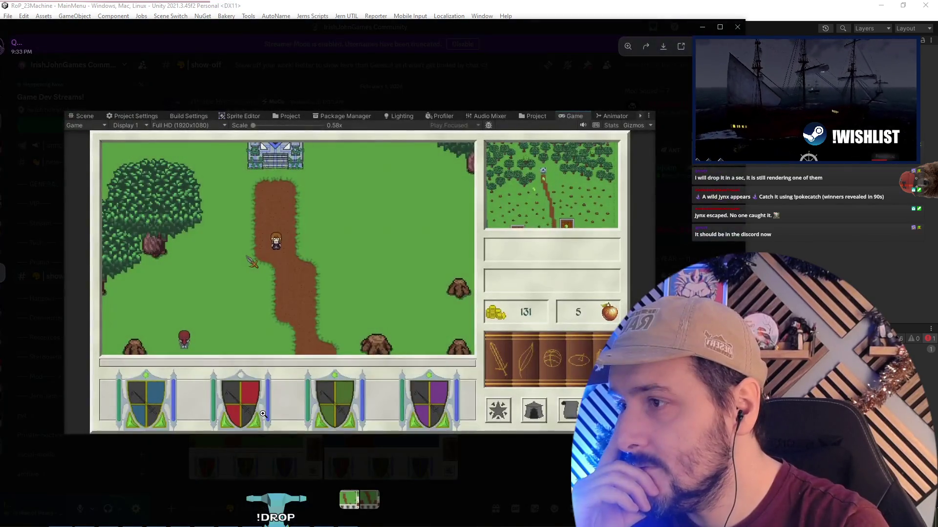
pyautogui.hotkey('alt', 'Tab')
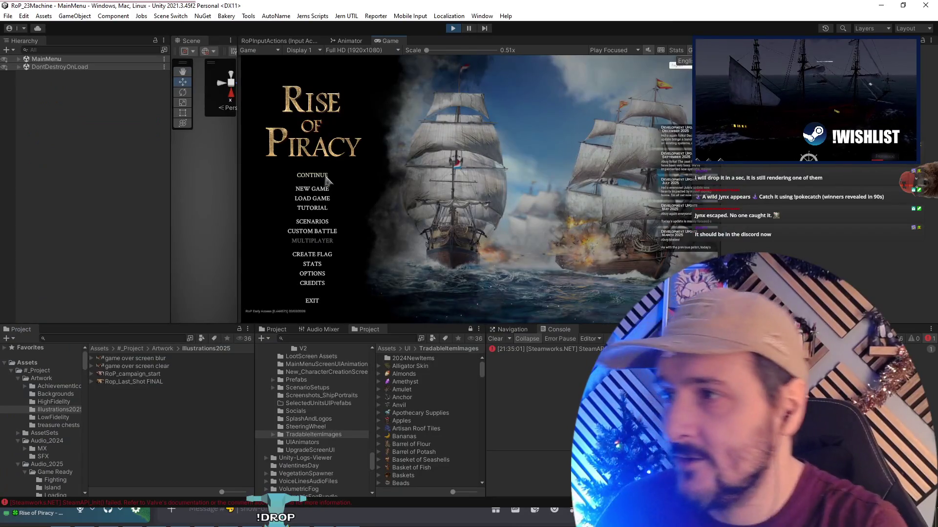
# Step: Start the campaign from the Rise of Piracy menu, loading into Gilsano Skerry's Island Information
pyautogui.click(312, 190)
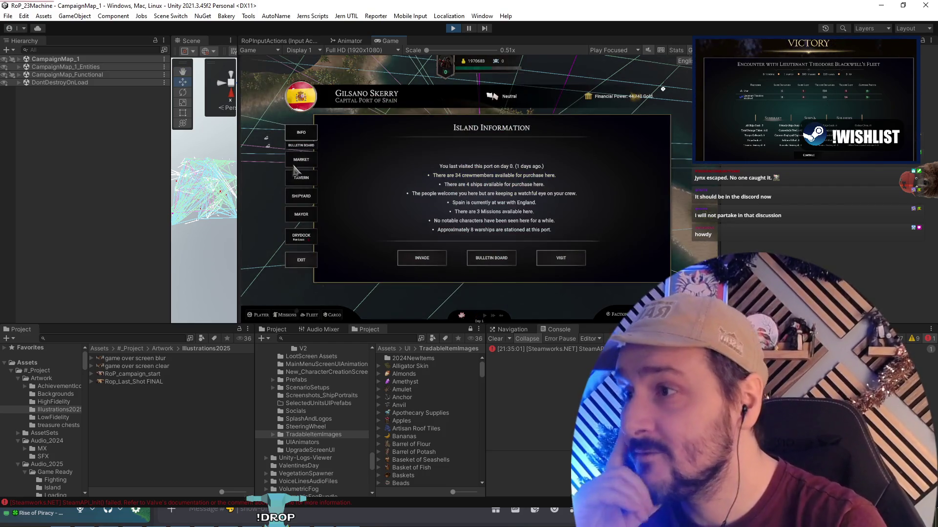
# Step: Browse Gilsano Skerry's missions, market, drydock, tavern and shipyard screens, ending on the island info
pyautogui.click(301, 160)
pyautogui.click(301, 145)
pyautogui.click(302, 160)
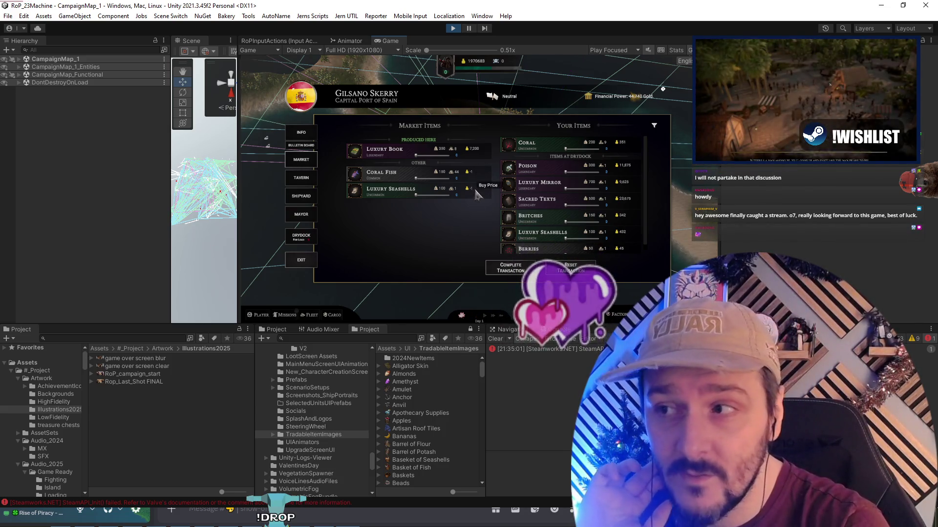
pyautogui.click(307, 163)
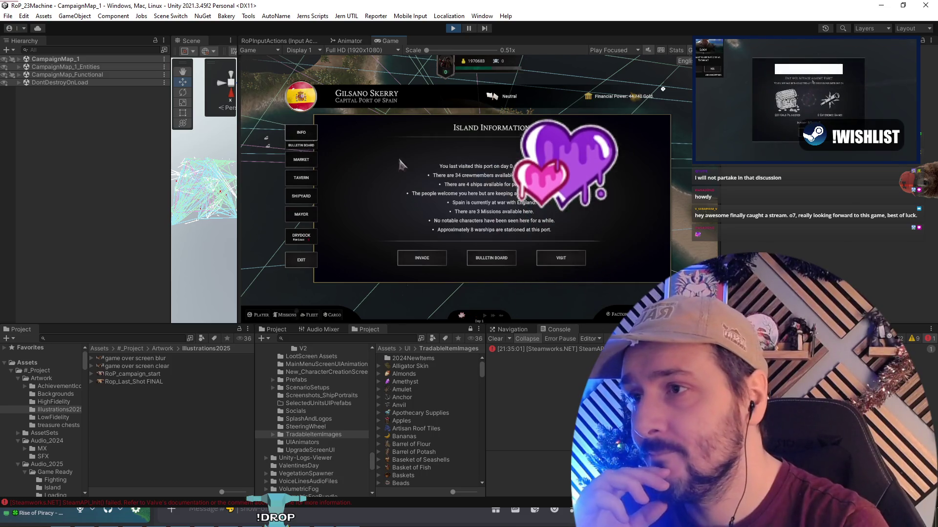
pyautogui.click(306, 244)
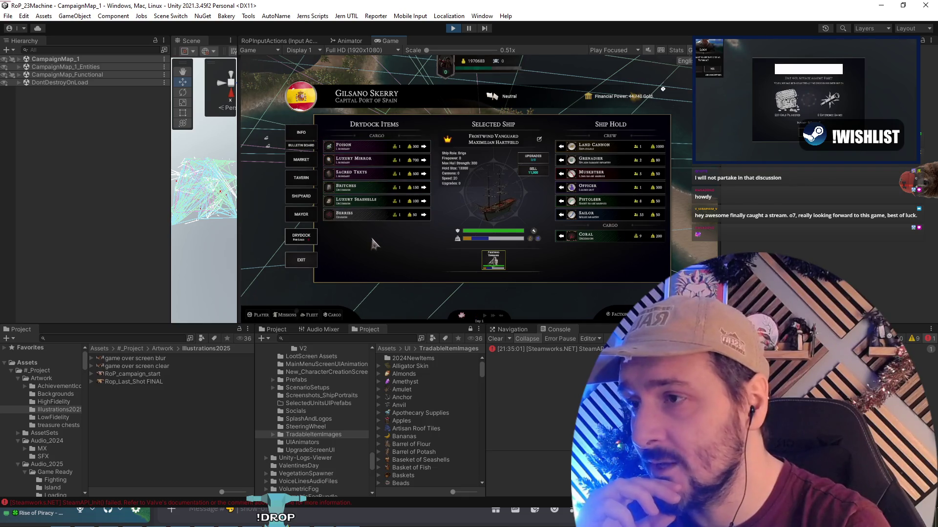
pyautogui.click(302, 137)
pyautogui.click(302, 160)
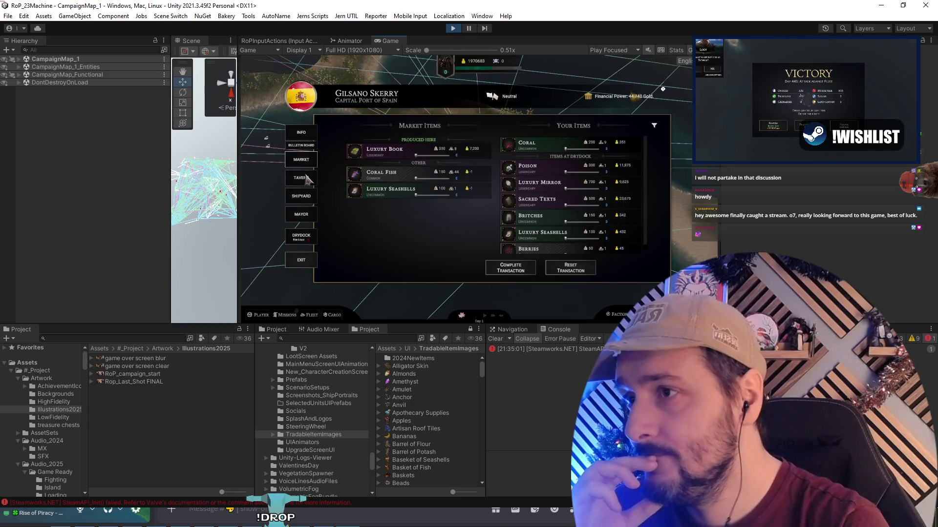
pyautogui.click(303, 178)
pyautogui.click(303, 196)
pyautogui.click(312, 137)
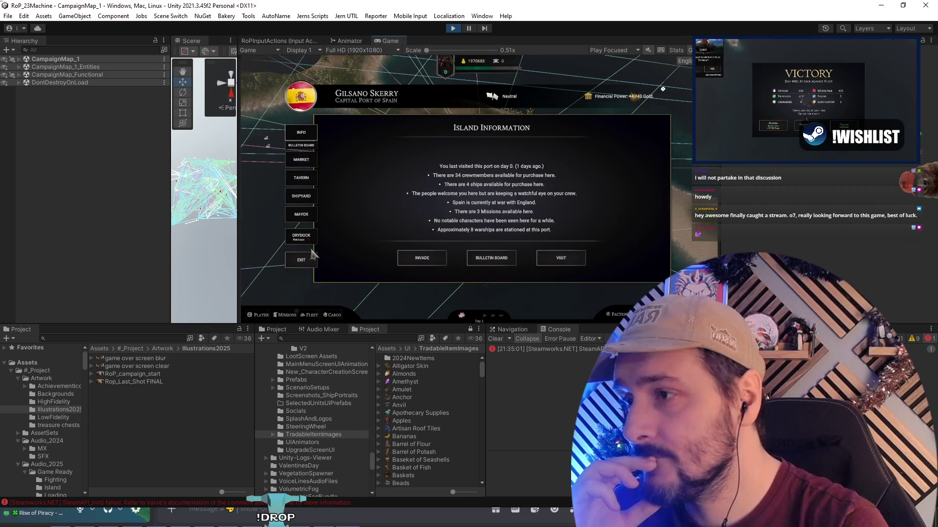
# Step: Exit the port with Leave Anyway despite items left behind, and dismiss the lore popup
pyautogui.click(313, 259)
pyautogui.click(469, 215)
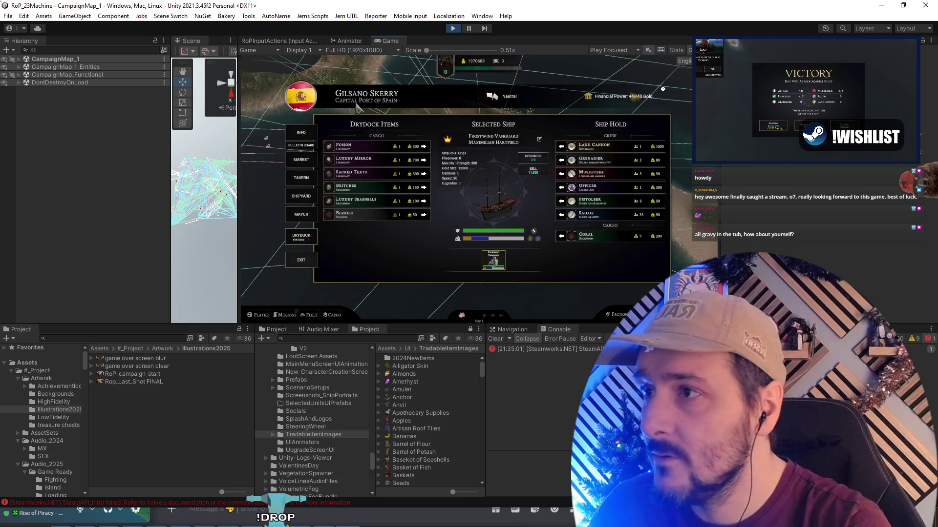
pyautogui.click(292, 262)
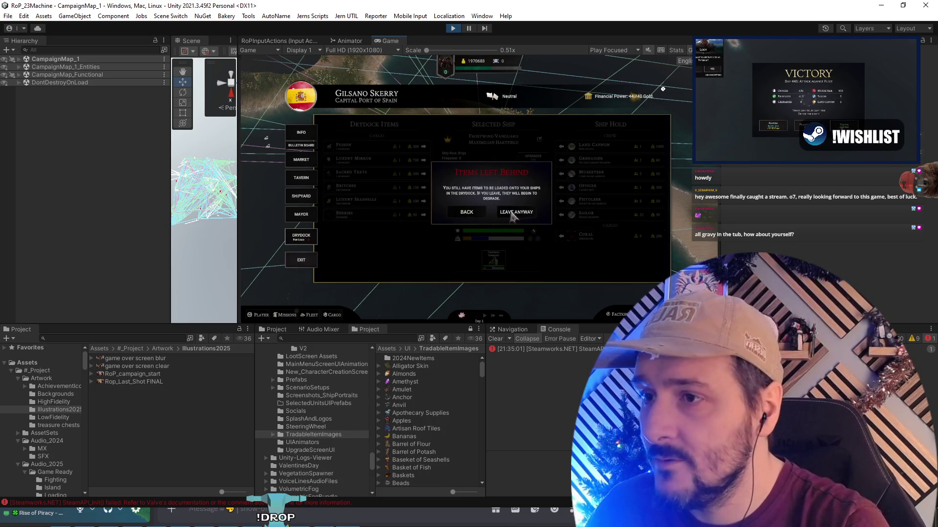
pyautogui.click(513, 213)
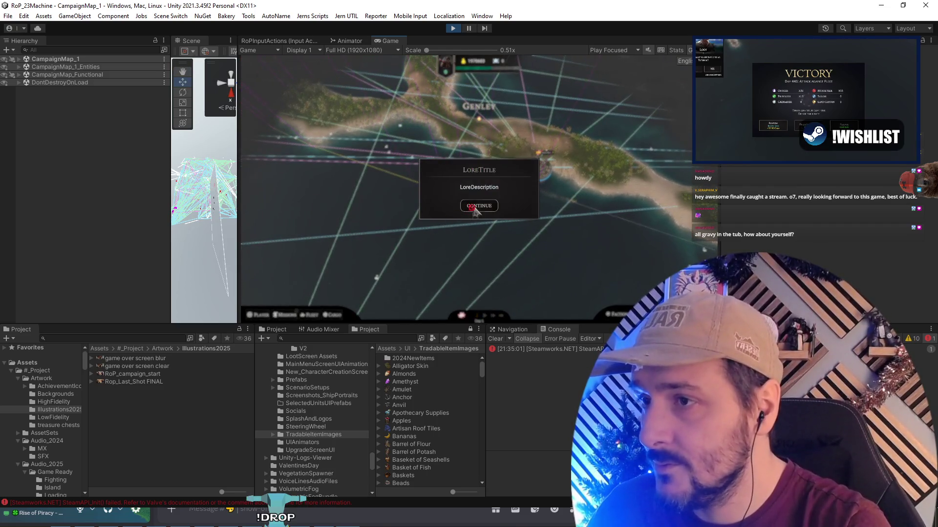
pyautogui.click(472, 206)
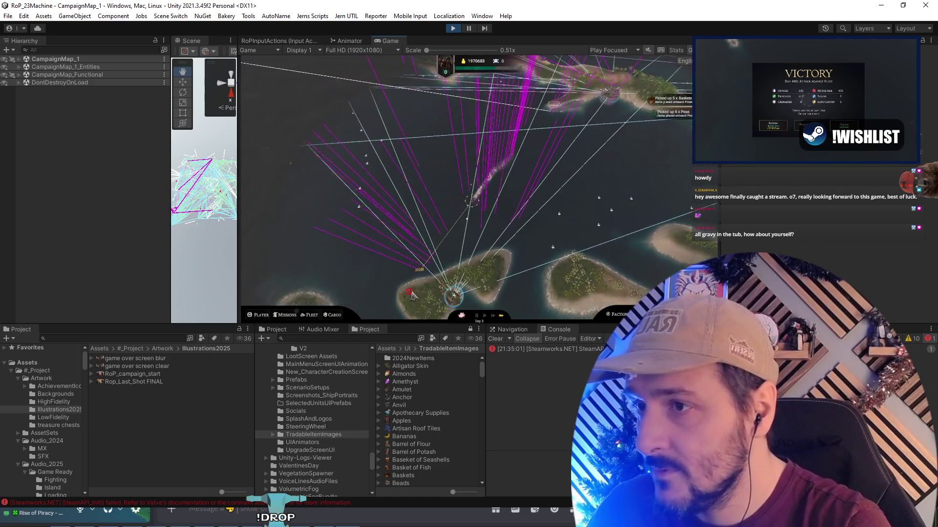
# Step: Dismiss the level-up popup and look over The Plain Isles' available missions
pyautogui.click(477, 247)
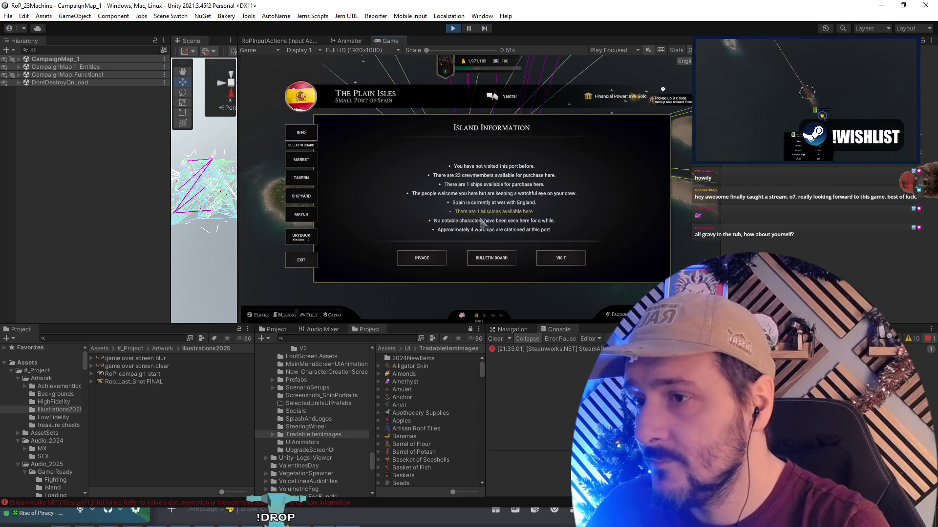
pyautogui.click(480, 219)
pyautogui.click(494, 233)
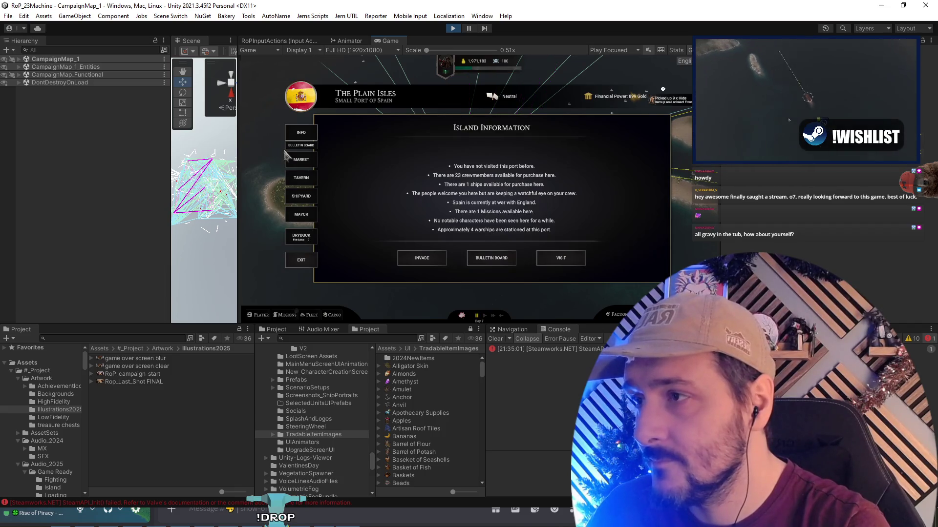
pyautogui.click(302, 147)
pyautogui.click(471, 234)
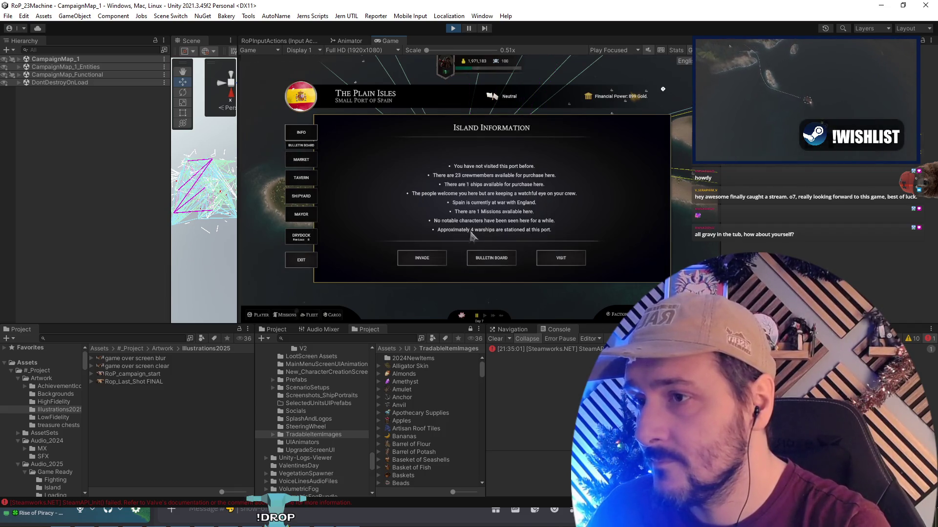
# Step: Check The Plain Isles market, then launch and confirm an invasion of the port
pyautogui.click(301, 159)
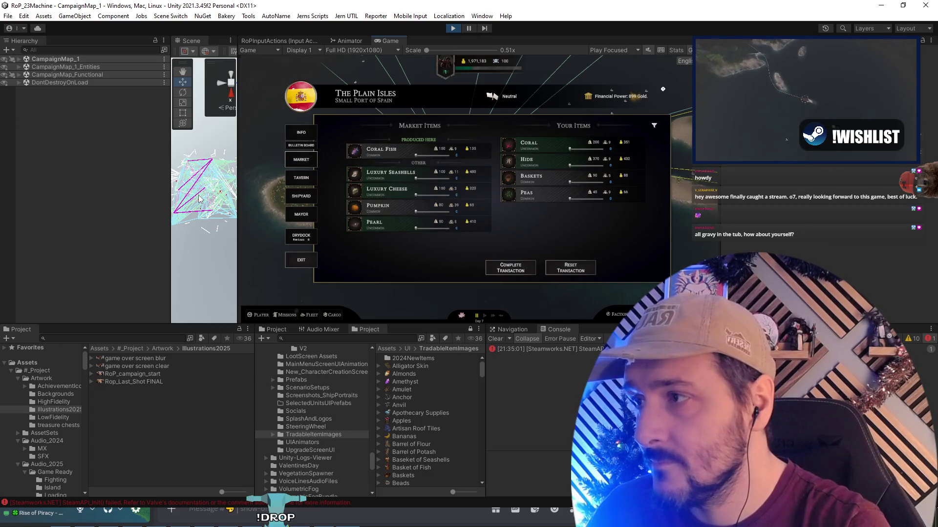
pyautogui.click(302, 133)
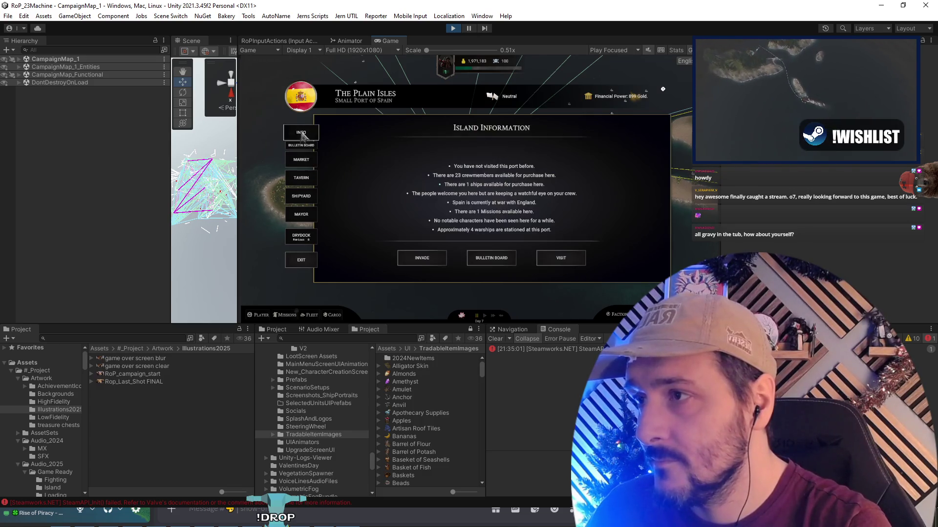
pyautogui.click(299, 163)
pyautogui.click(302, 132)
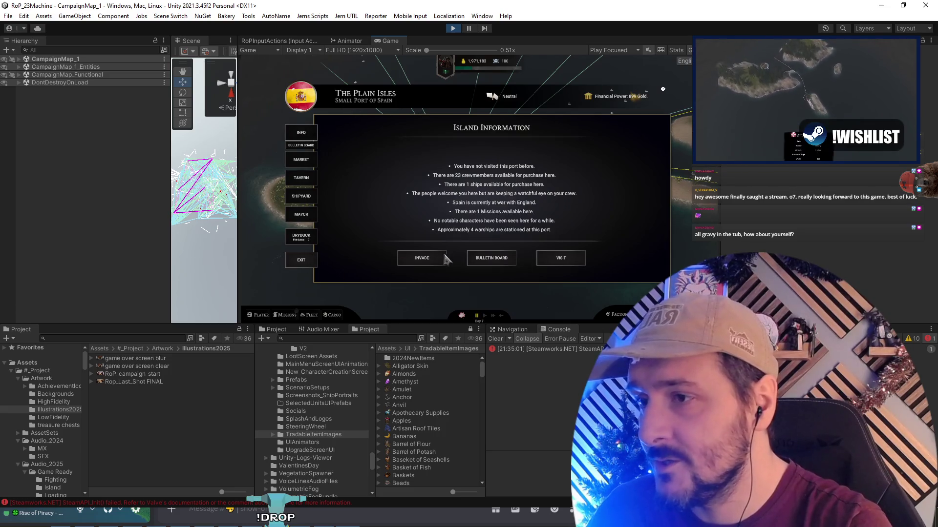
pyautogui.click(445, 257)
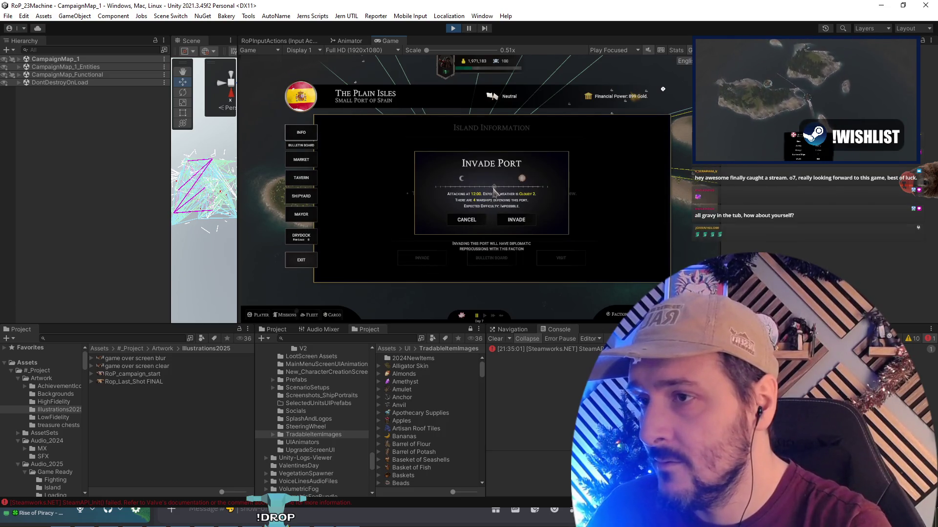
pyautogui.click(514, 225)
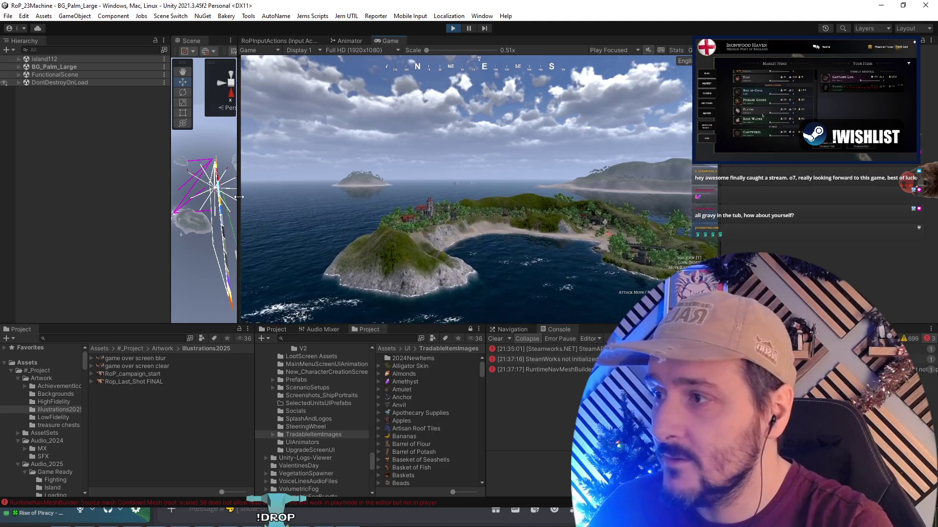
# Step: Widen the Game view by re-docking Scene beside Game and dragging the Hierarchy splitter left
pyautogui.moveTo(239, 200); pyautogui.dragTo(427, 200)
pyautogui.moveTo(566, 52); pyautogui.dragTo(597, 49)
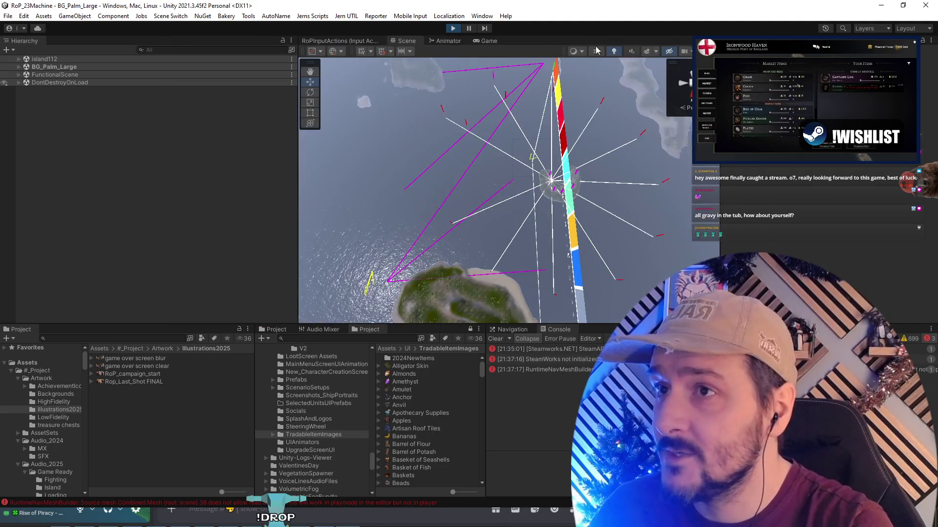
pyautogui.click(497, 39)
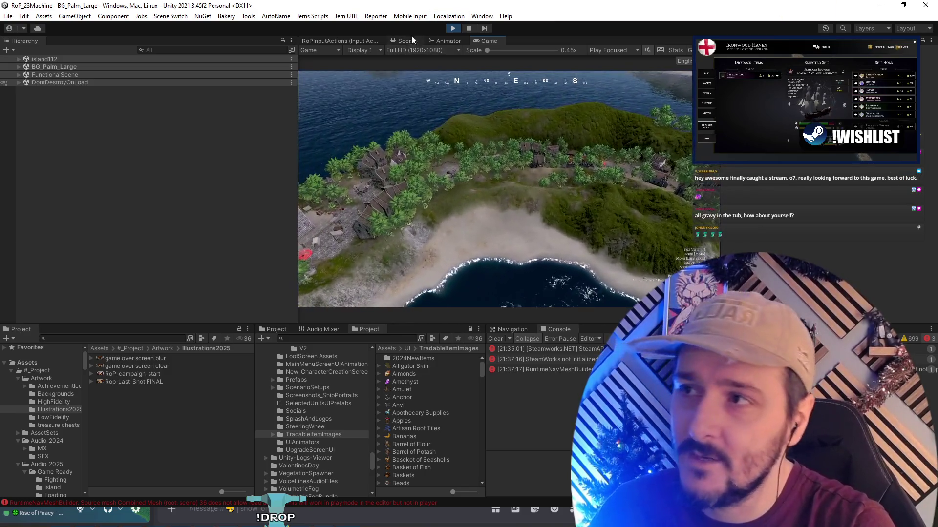
pyautogui.moveTo(298, 163); pyautogui.dragTo(112, 162)
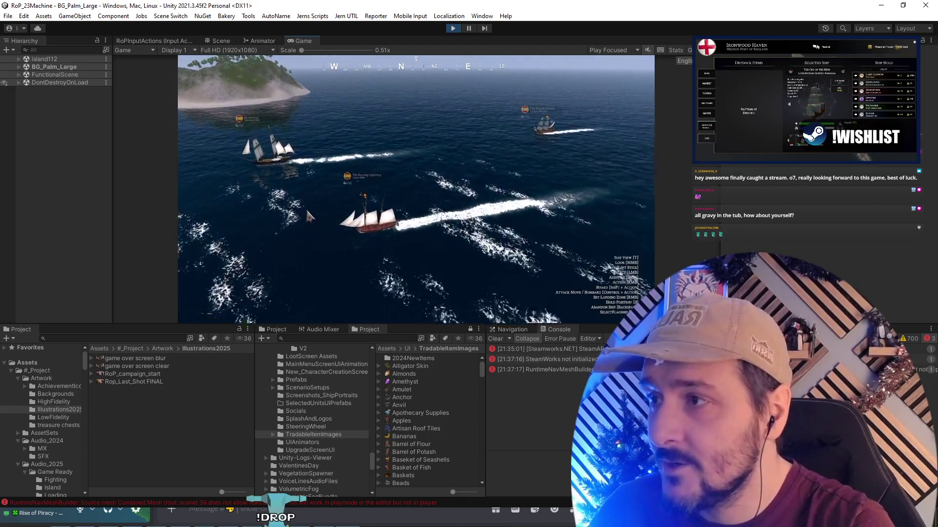
pyautogui.press('`')
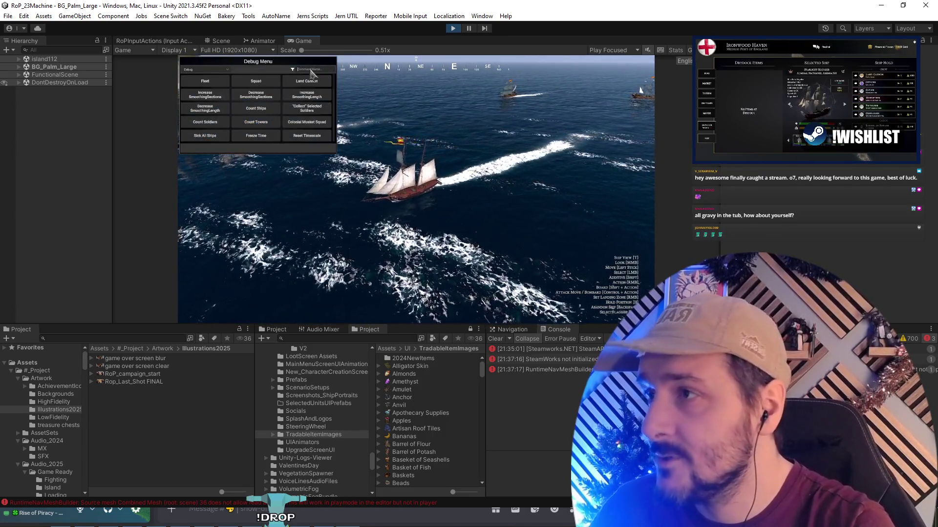
# Step: Search the debug menu for 'des' and destroy the enemy ship
pyautogui.click(311, 70)
pyautogui.write('des')
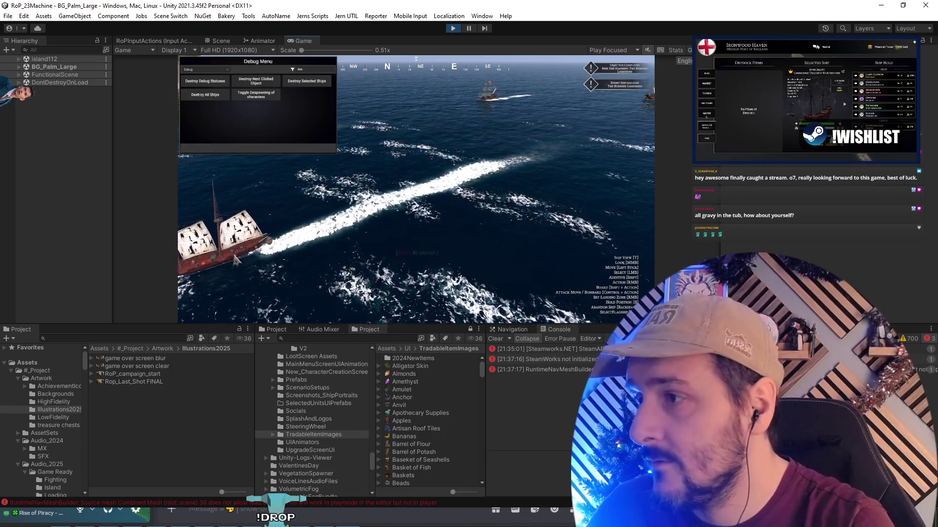
pyautogui.click(260, 86)
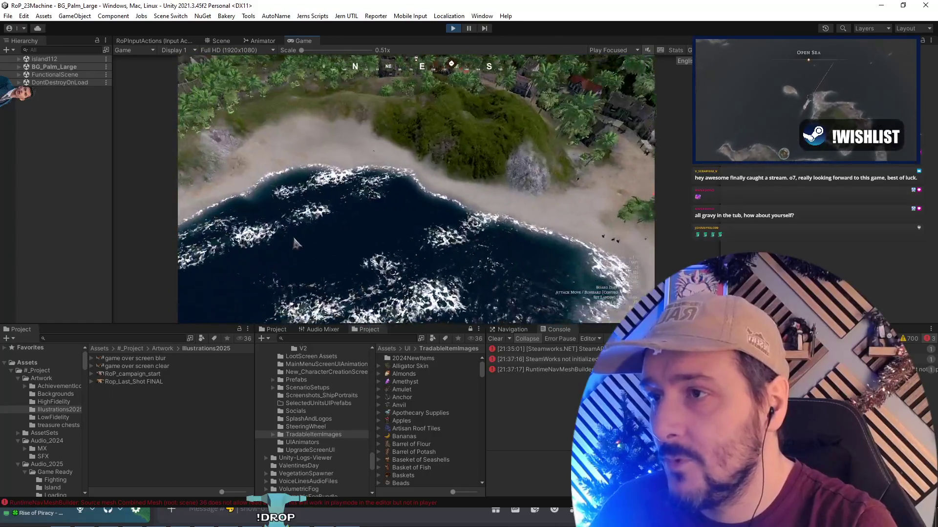
# Step: Spawn 10 Player Faction soldiers on land using the debug menu
pyautogui.press('`')
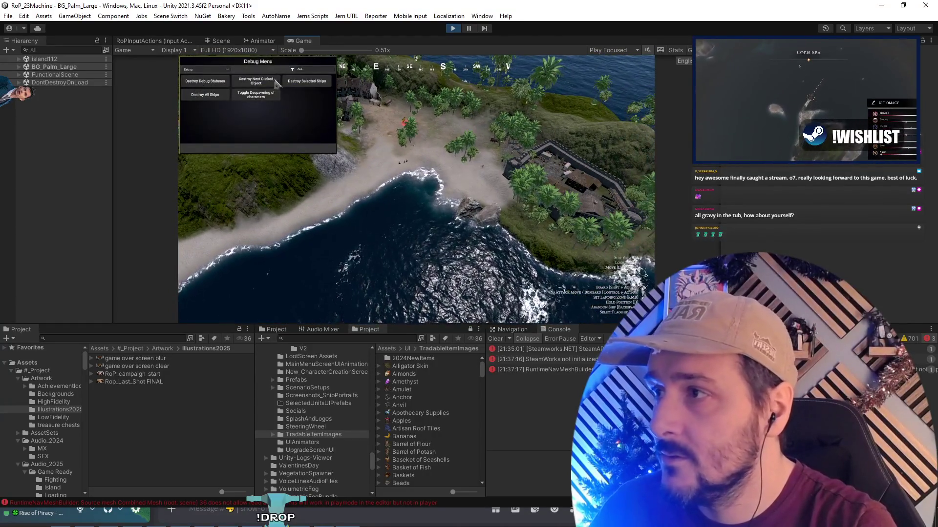
pyautogui.press('BackSpace')
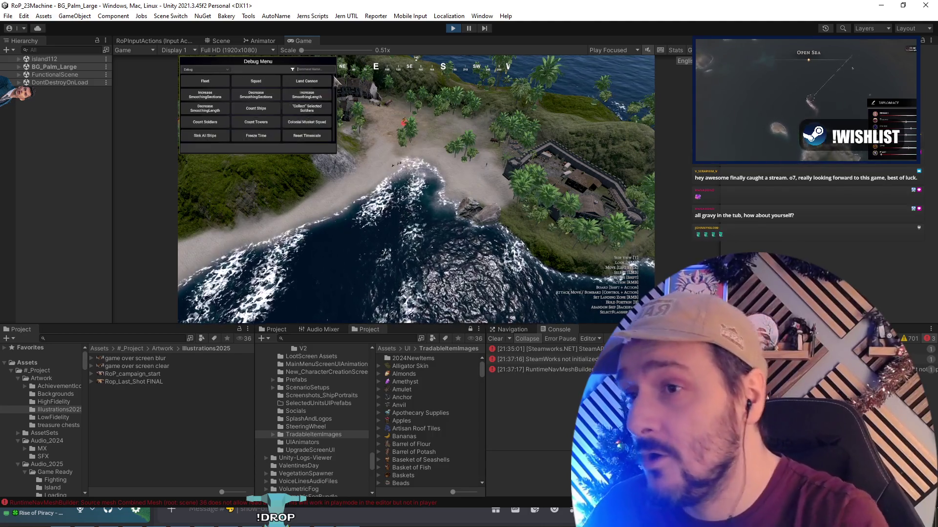
pyautogui.click(256, 81)
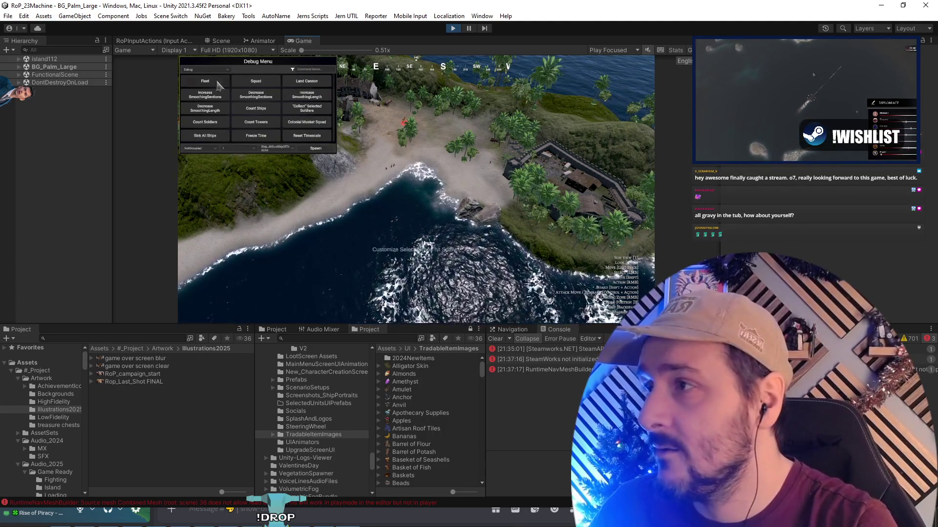
pyautogui.click(215, 148)
pyautogui.click(215, 161)
pyautogui.click(257, 148)
pyautogui.click(247, 164)
pyautogui.click(296, 148)
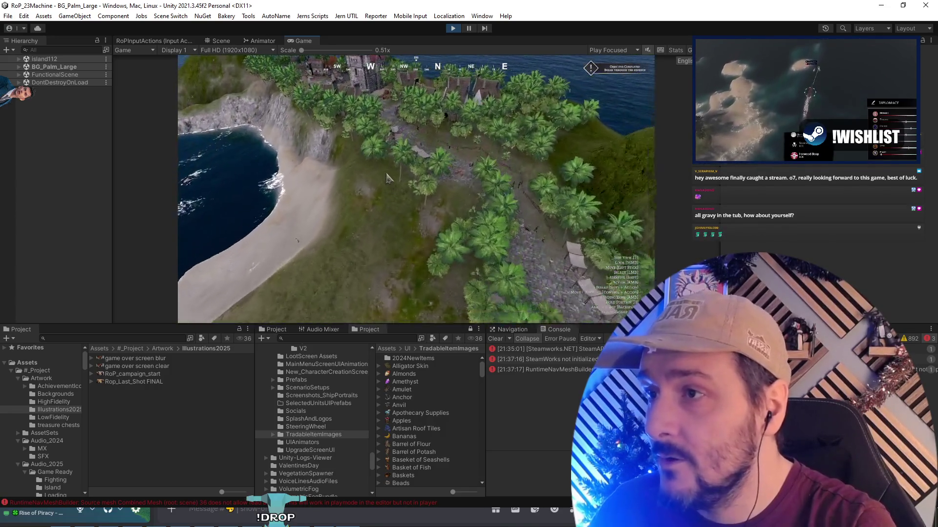
pyautogui.press('`')
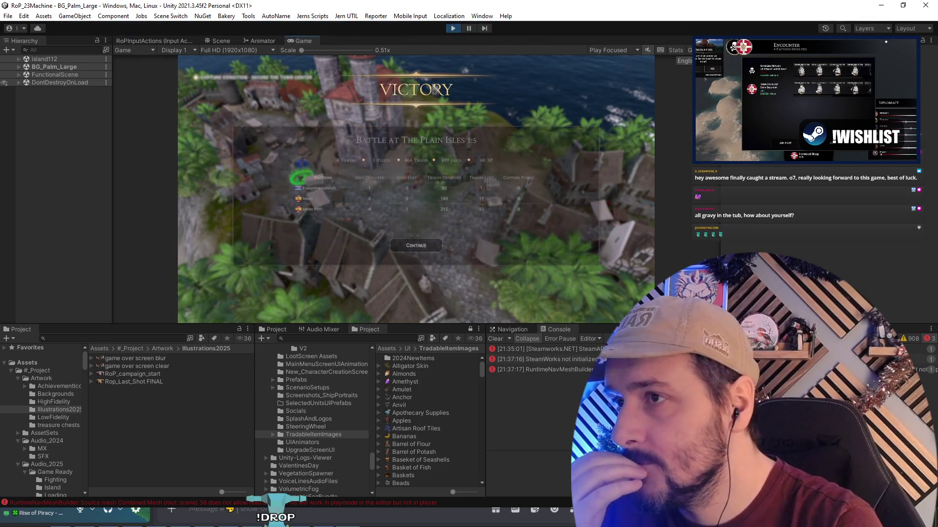
# Step: Continue past the battle results and loot summary, then claim The Anger of the Killers
pyautogui.click(439, 243)
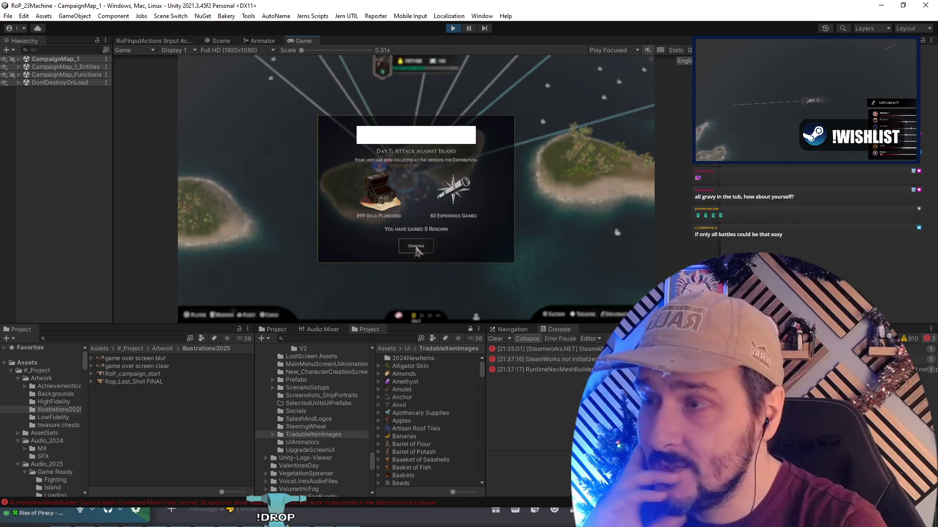
pyautogui.click(417, 249)
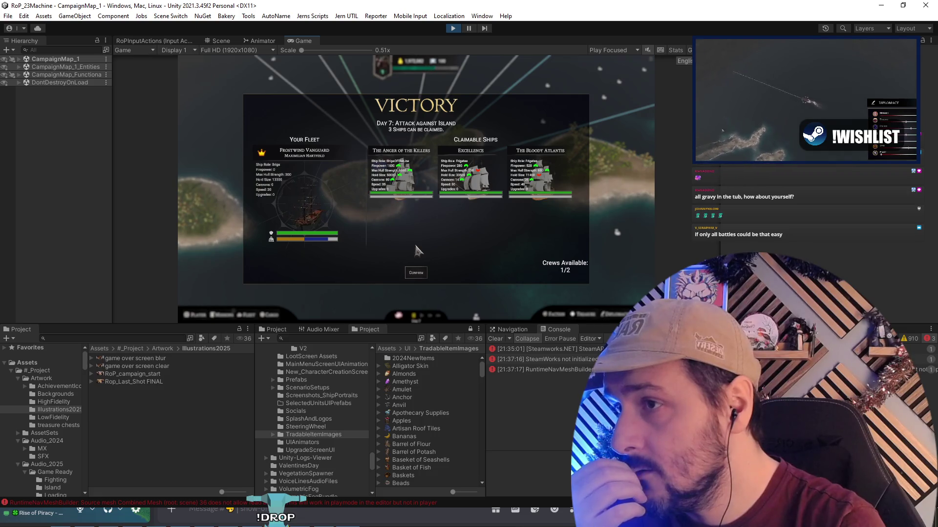
pyautogui.click(408, 189)
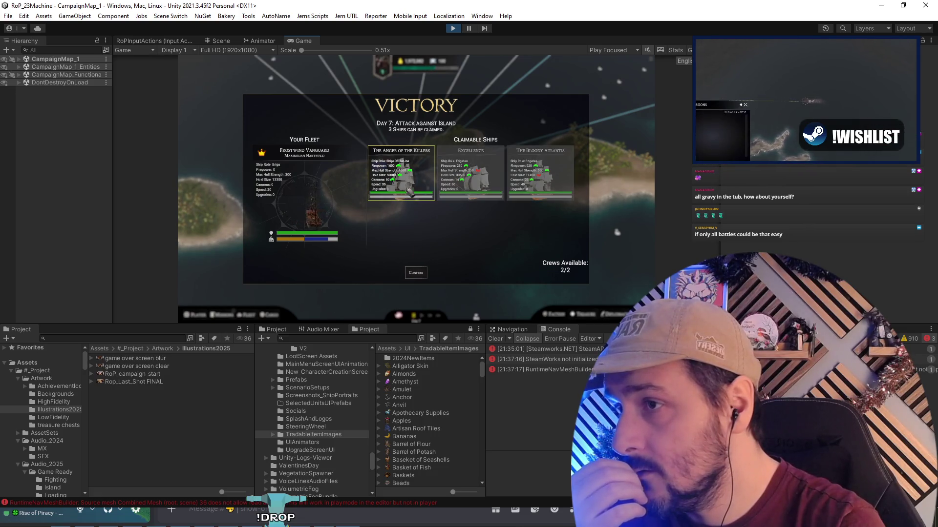
pyautogui.click(416, 272)
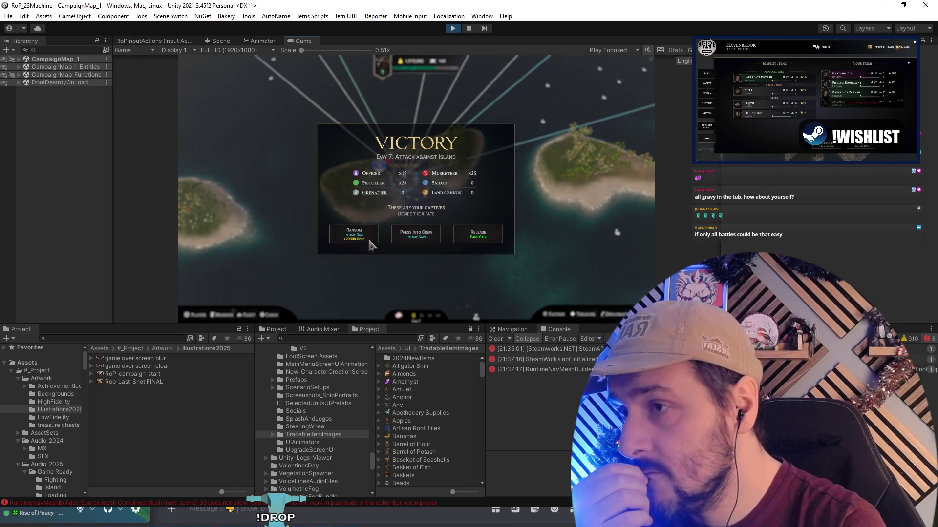
# Step: Press the captives into crew, then browse the port's market and shipyard
pyautogui.click(431, 235)
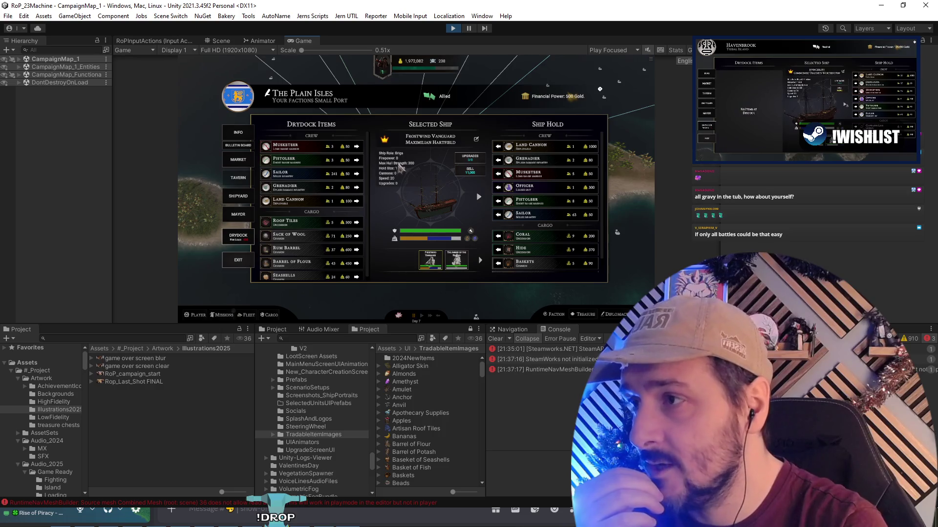
pyautogui.click(232, 163)
pyautogui.click(239, 196)
pyautogui.click(242, 215)
pyautogui.click(247, 200)
# Step: Check the Brigantine's price, then review The Anger of the Killers' upgrades in the drydock
pyautogui.click(326, 268)
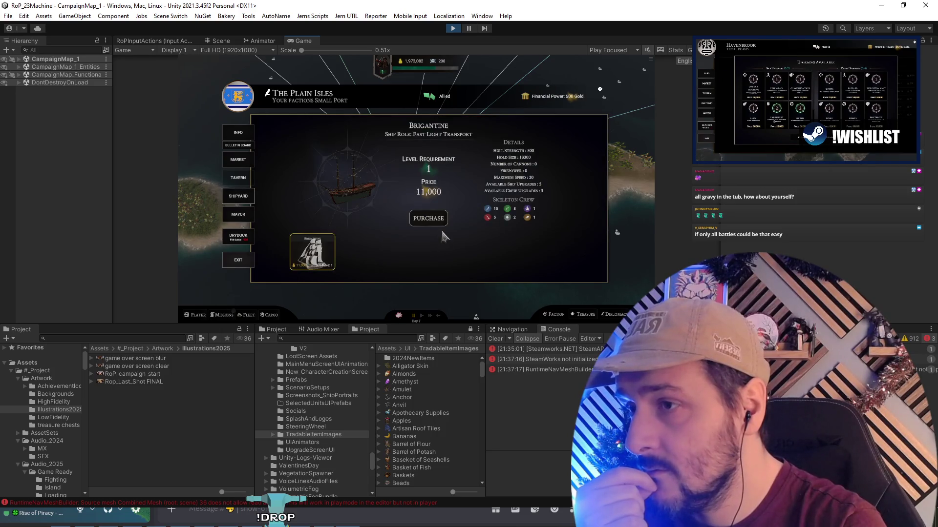
pyautogui.click(247, 239)
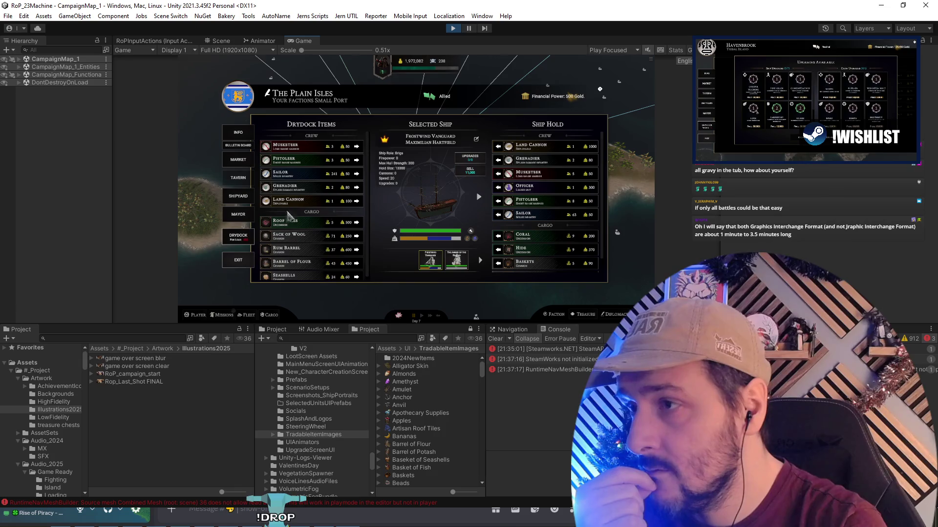
pyautogui.click(479, 198)
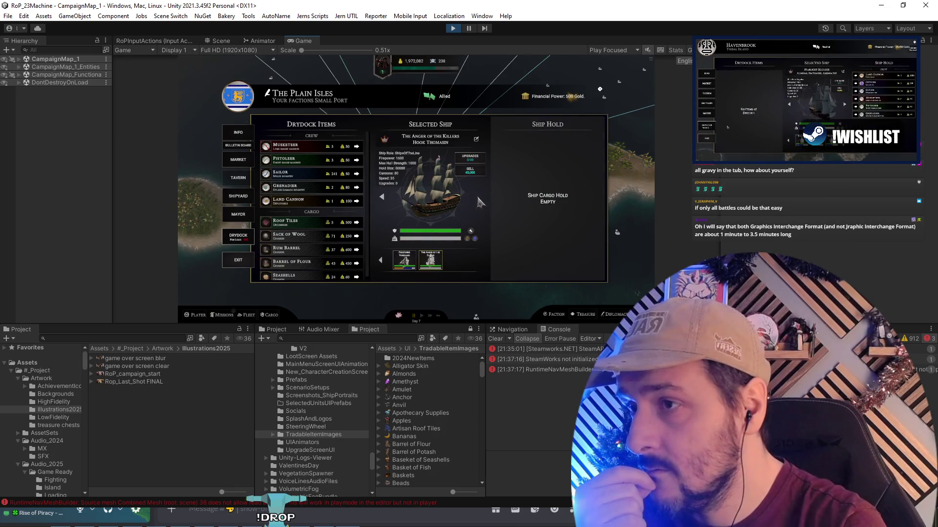
pyautogui.click(469, 160)
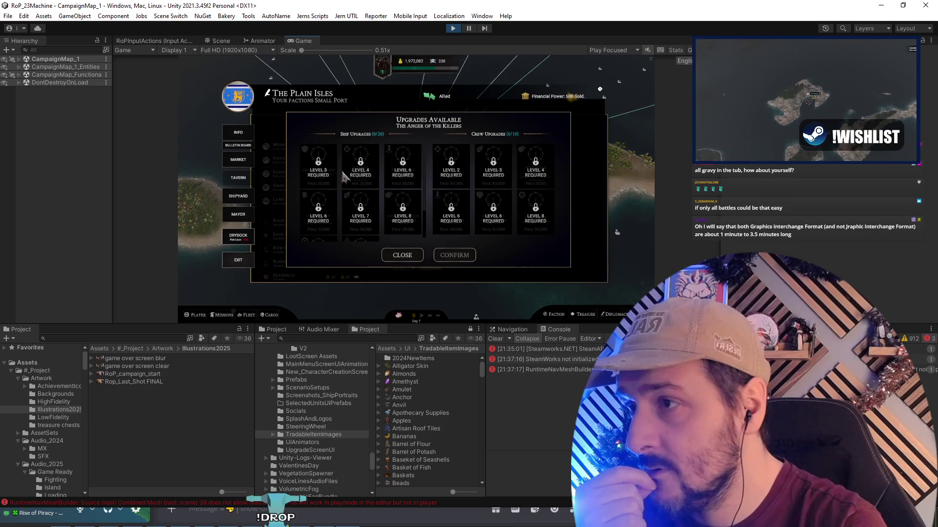
pyautogui.scroll(-2, 404, 178)
pyautogui.click(403, 257)
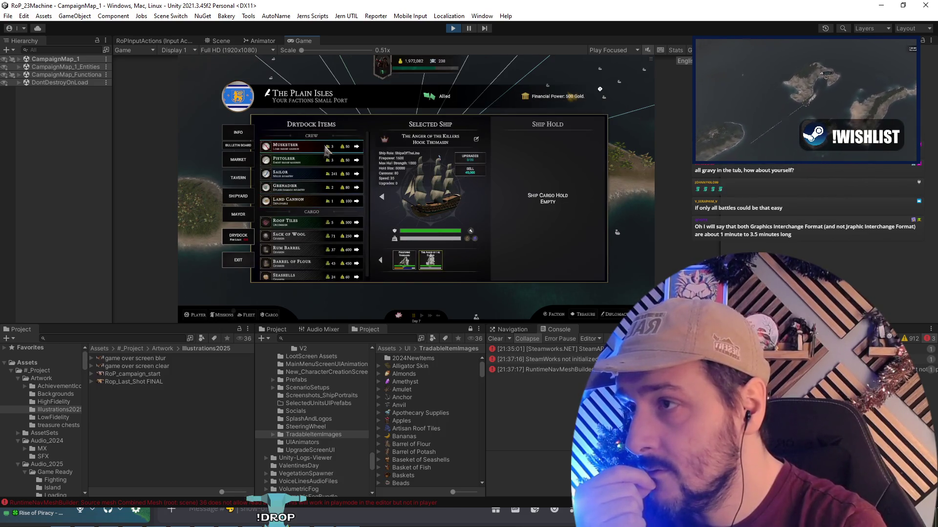
# Step: Load Musketeers, Pistoleers, Sailor, Grenadier and Land Cannon onto The Anger of the Killers
pyautogui.click(356, 147)
pyautogui.click(357, 148)
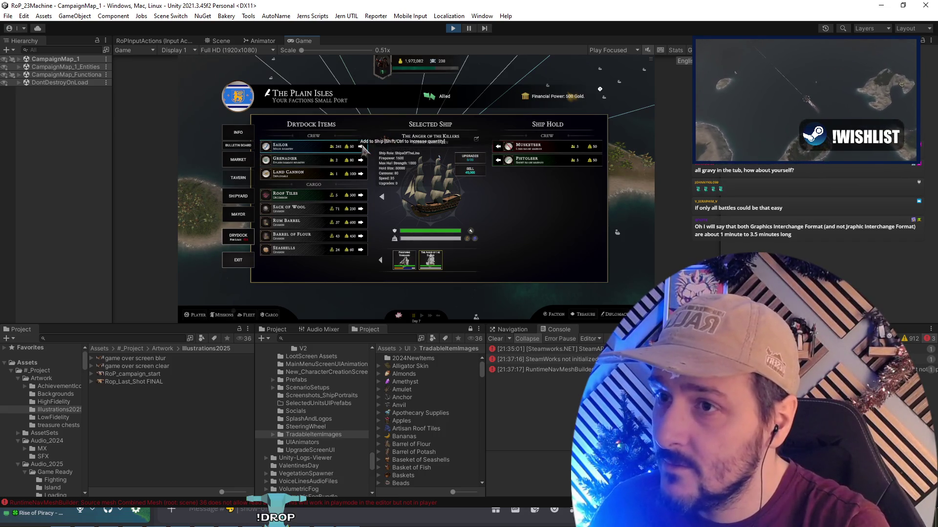
pyautogui.click(361, 147)
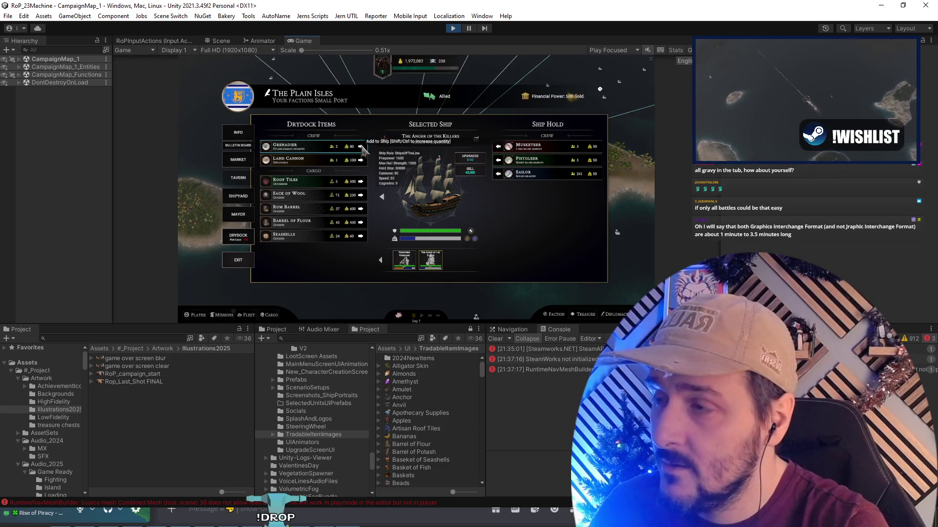
pyautogui.click(361, 147)
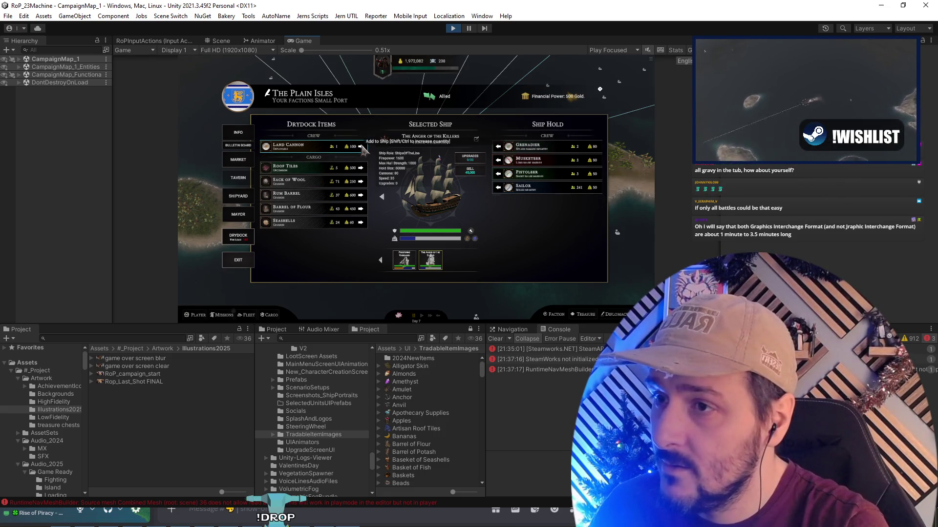
pyautogui.click(361, 146)
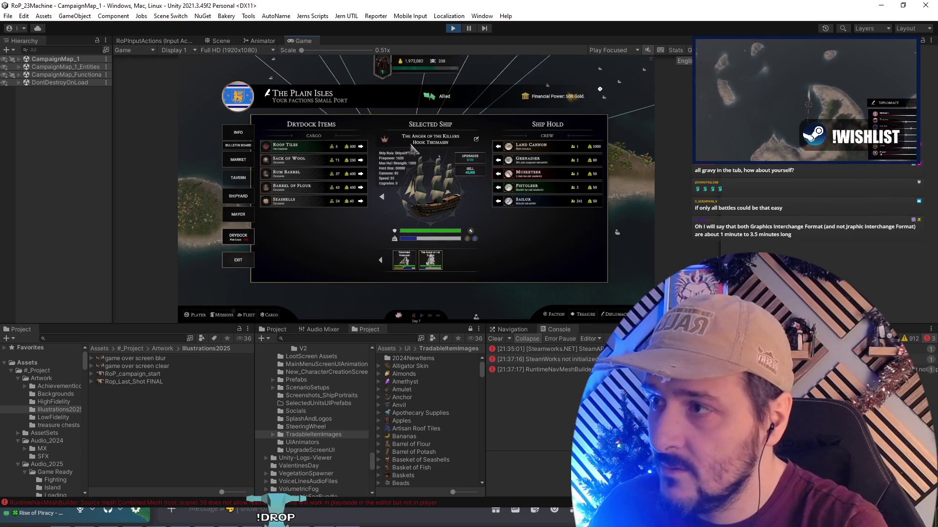
# Step: Fill the ship's hold with Roof Tiles, Sack of Wool, Seashells and Barrel of Flour
pyautogui.click(360, 146)
pyautogui.click(360, 147)
pyautogui.click(360, 146)
pyautogui.click(360, 147)
pyautogui.click(362, 148)
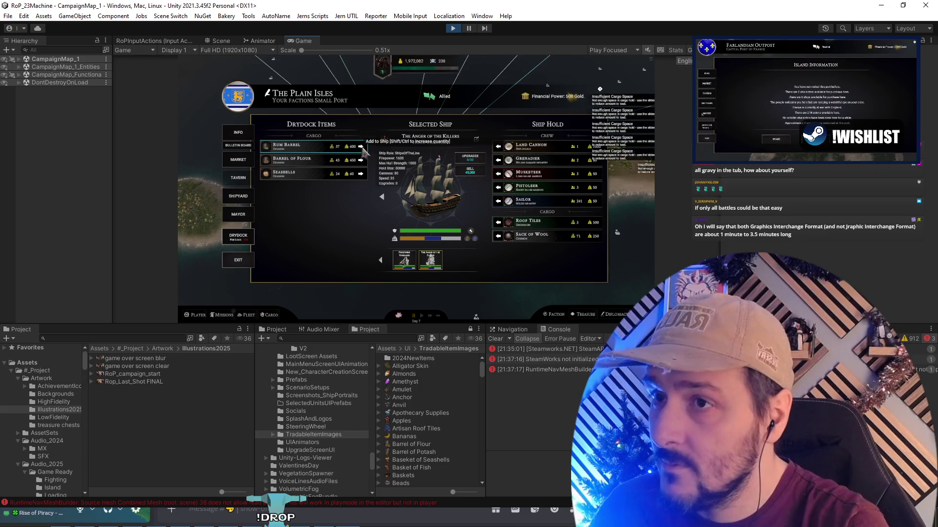
pyautogui.click(383, 198)
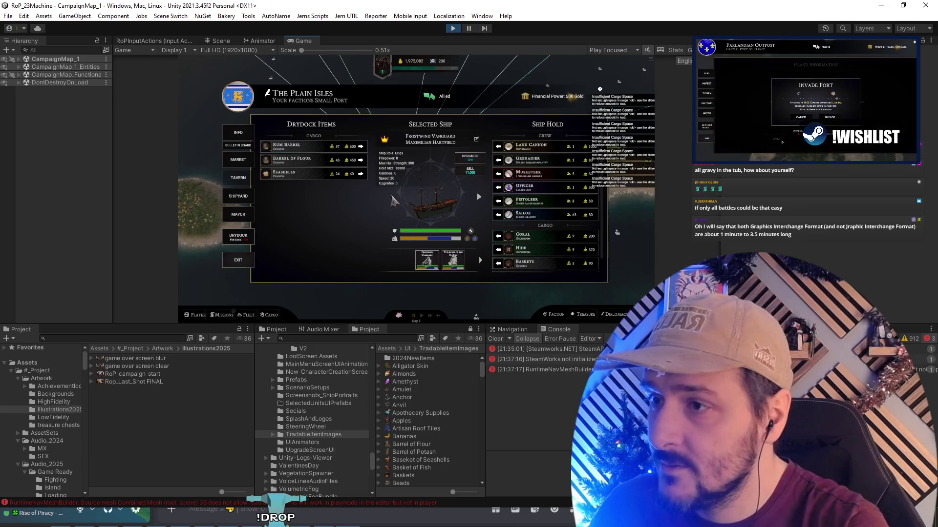
pyautogui.click(478, 199)
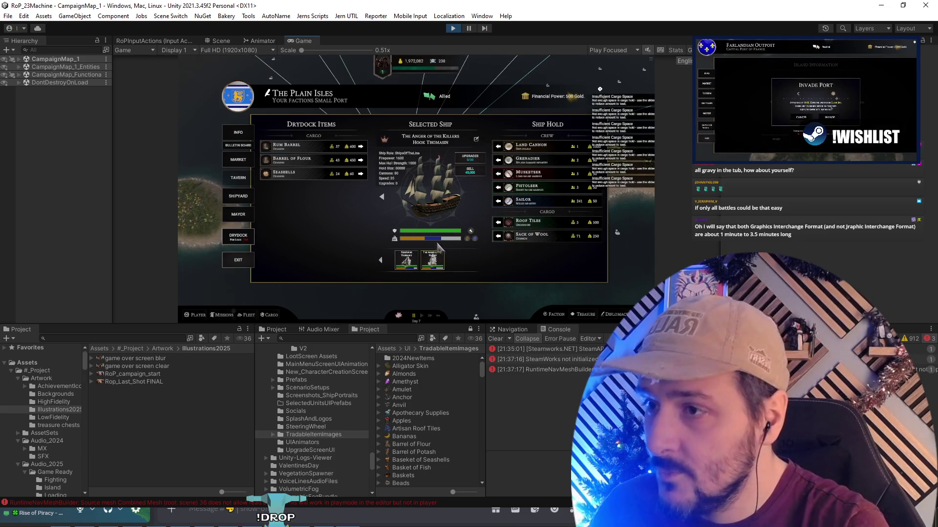
pyautogui.click(360, 174)
pyautogui.click(361, 160)
pyautogui.click(361, 160)
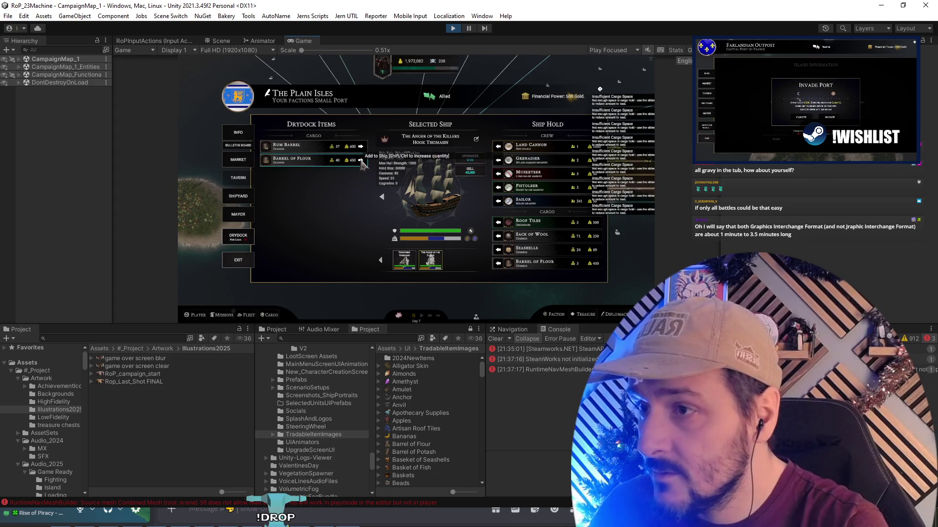
pyautogui.click(360, 161)
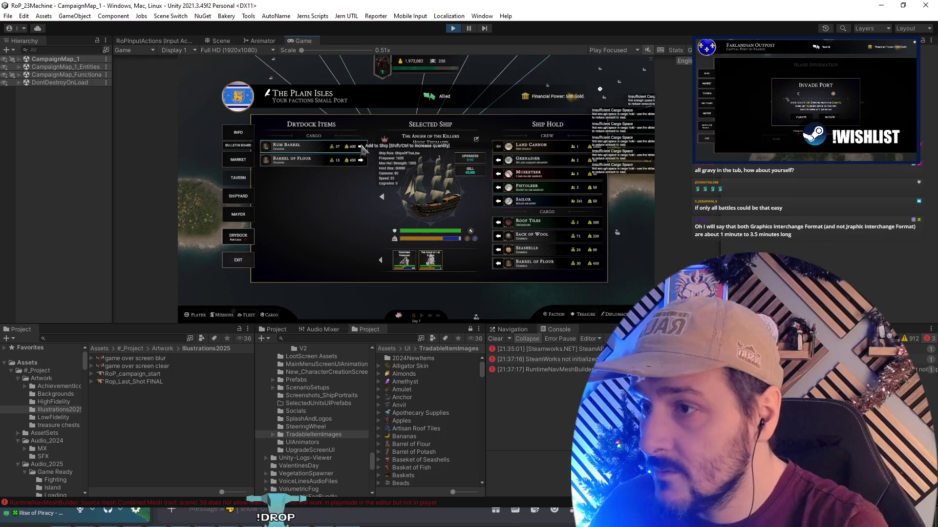
# Step: Switch the selected ship to Frostwind Vanguard and open the port's shipyard
pyautogui.click(382, 197)
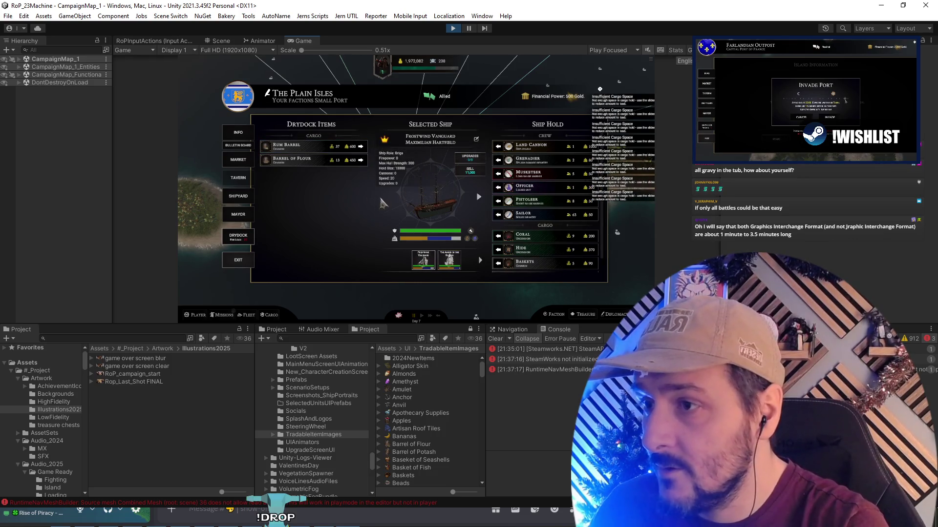
pyautogui.click(361, 160)
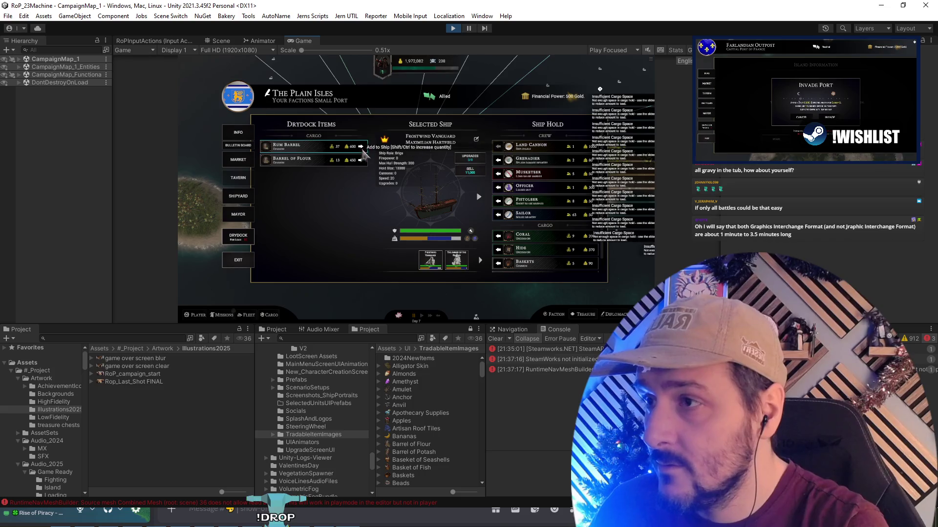
pyautogui.click(238, 196)
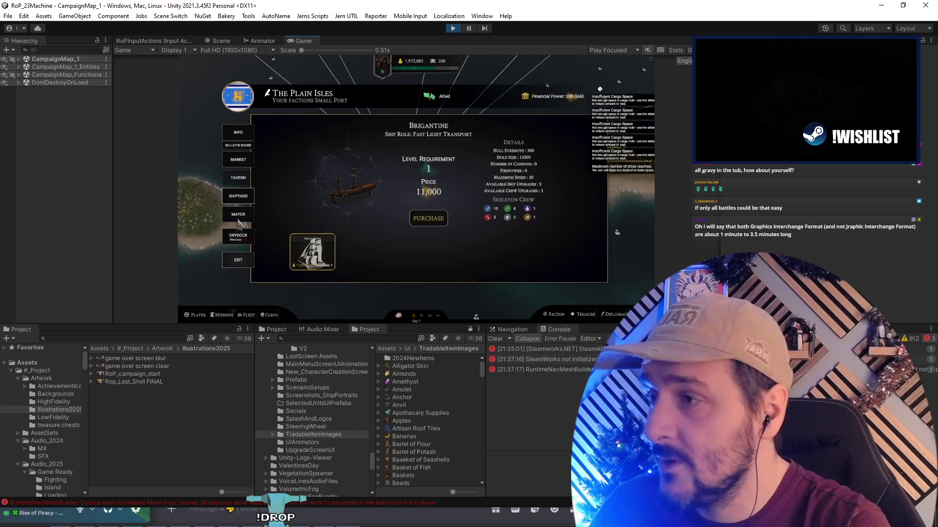
# Step: Return to the drydock and leave anyway despite the left-behind items
pyautogui.click(238, 236)
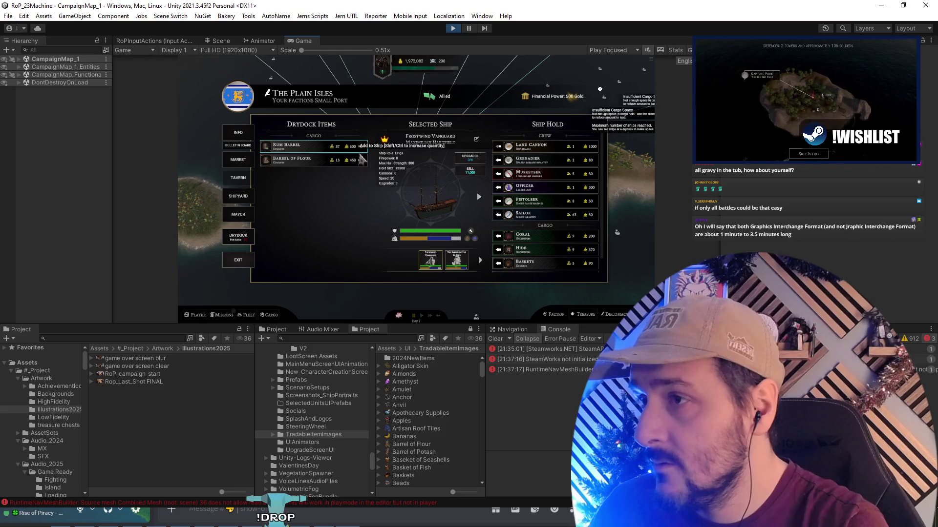
pyautogui.press('Escape')
pyautogui.click(454, 212)
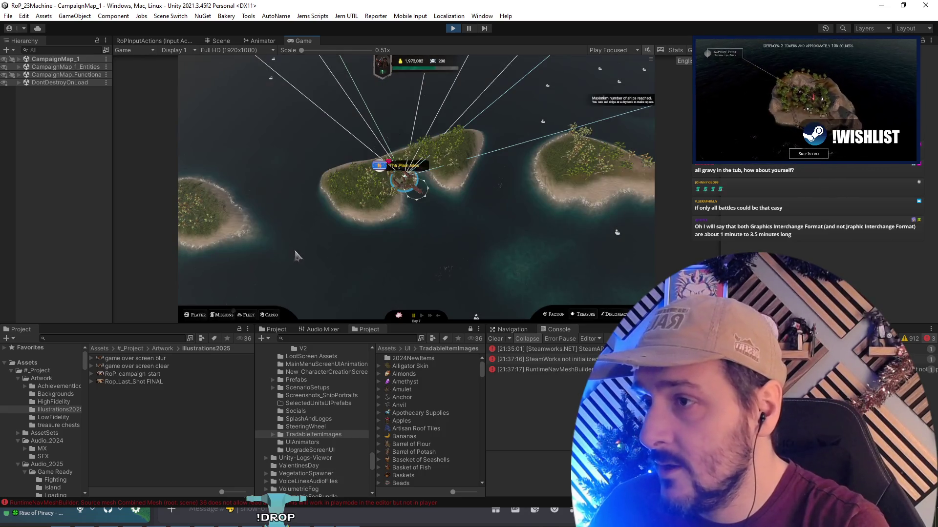
# Step: Reopen the Plain Isles panel, exit to the campaign map with Leave Anyway, then switch to Discord
pyautogui.click(398, 190)
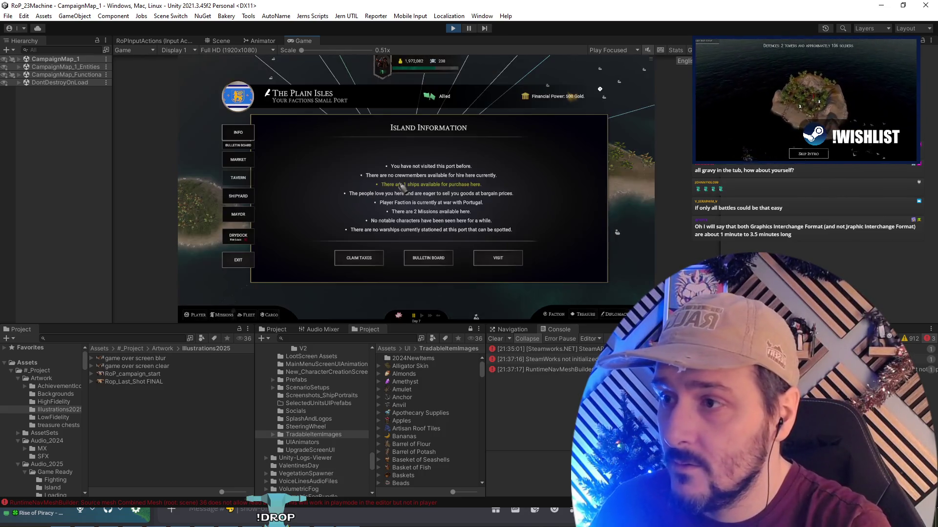
pyautogui.click(238, 260)
pyautogui.click(455, 212)
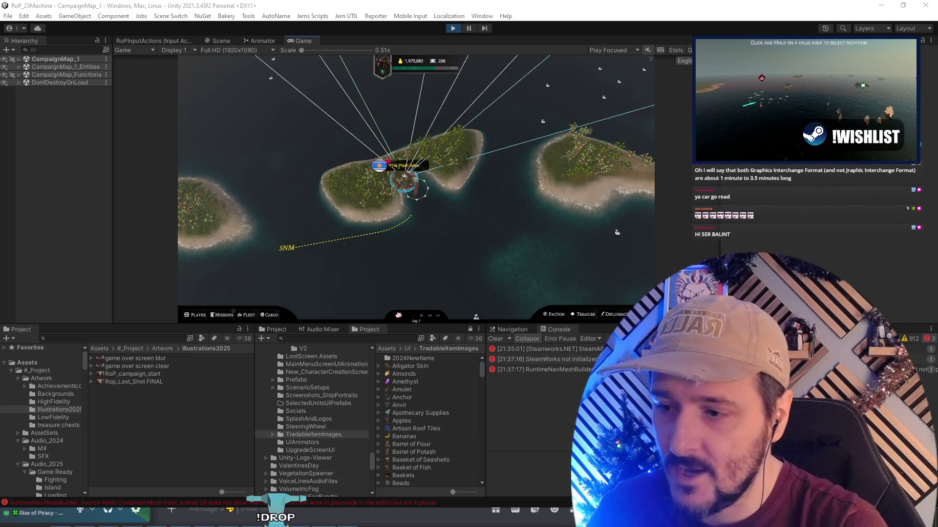
pyautogui.hotkey('alt', 'Tab')
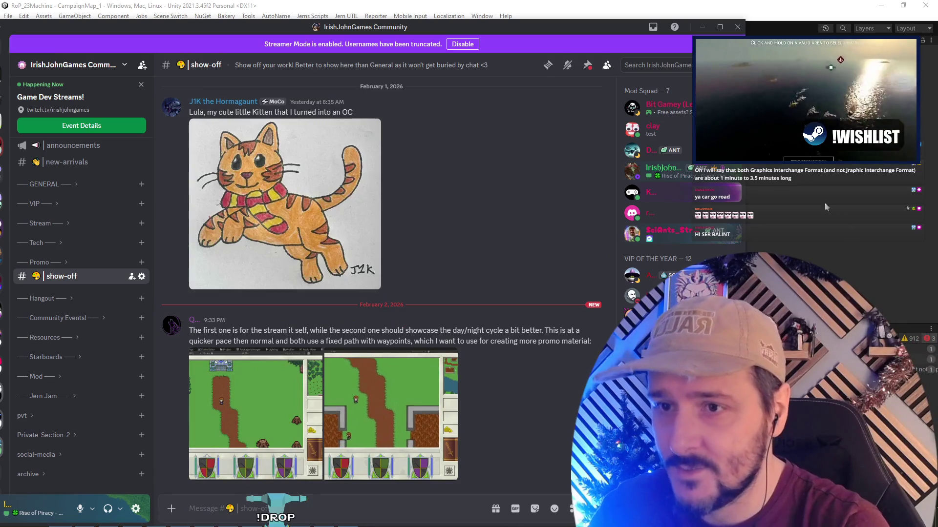
# Step: Enlarge the shared game screenshot in #show-off, then return to Unity and pause the game
pyautogui.click(254, 405)
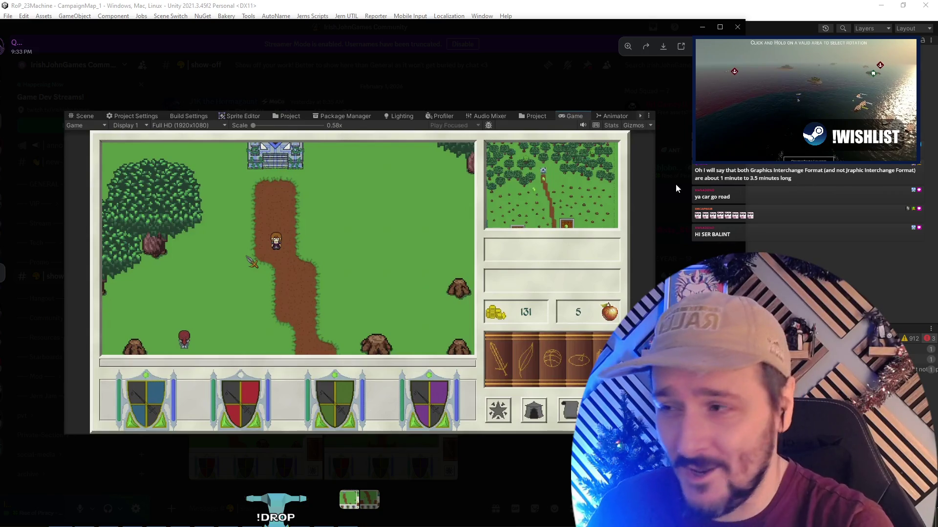
pyautogui.click(700, 199)
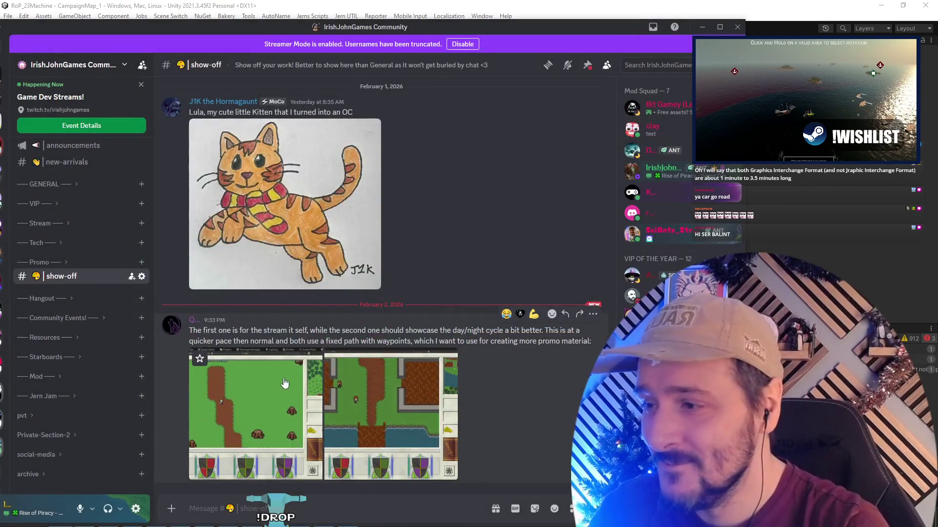
pyautogui.click(257, 409)
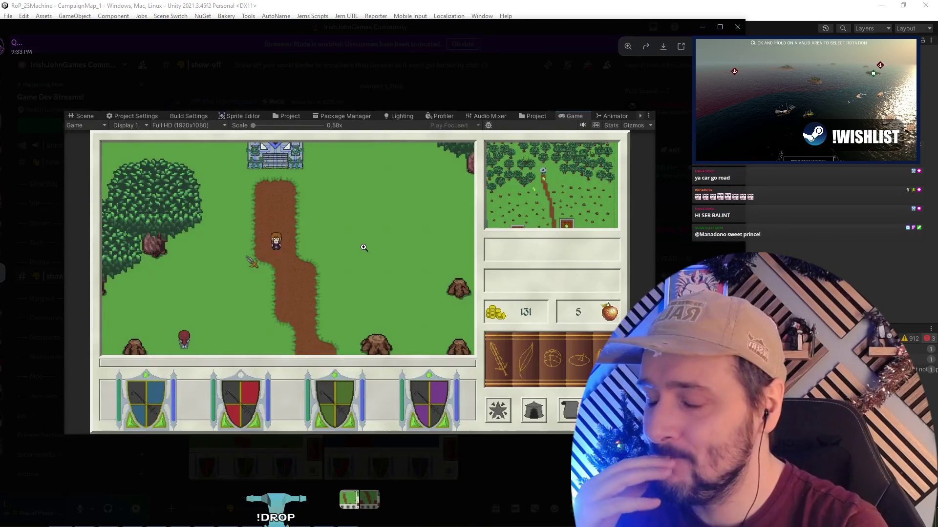
pyautogui.click(748, 234)
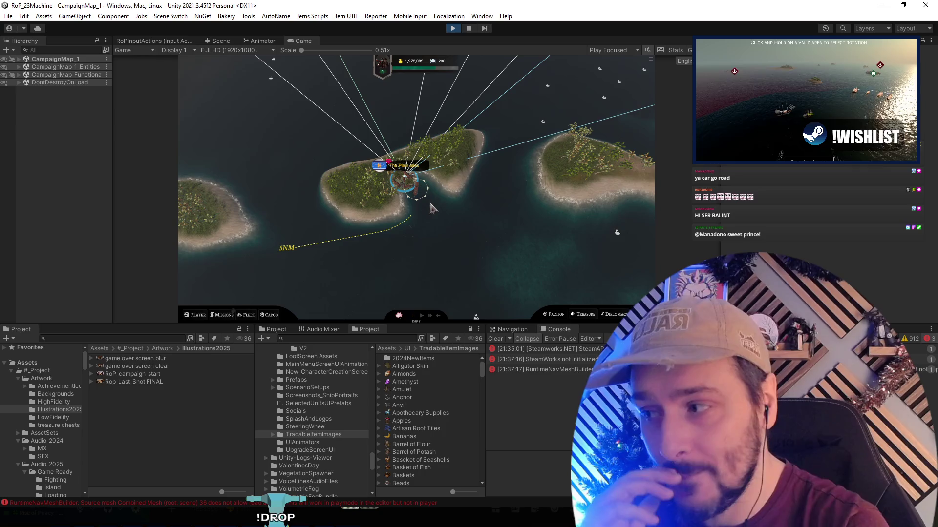
pyautogui.press('space')
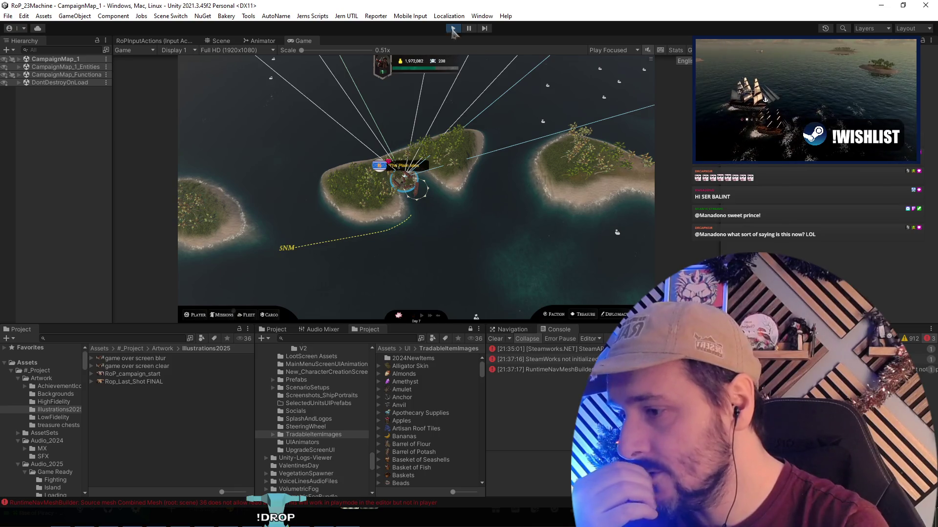
# Step: Stop Unity play mode and bring Discord's show-off channel back to the front
pyautogui.click(454, 28)
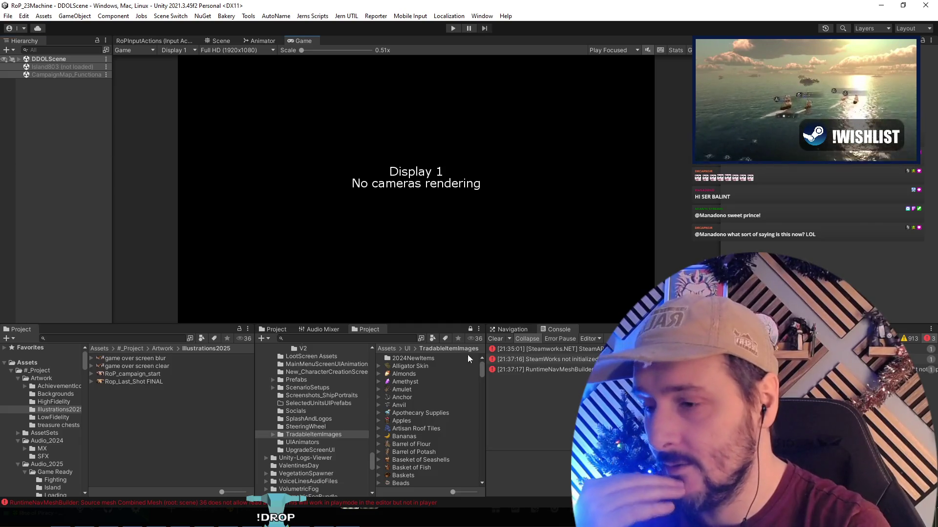
pyautogui.hotkey('alt', 'Tab')
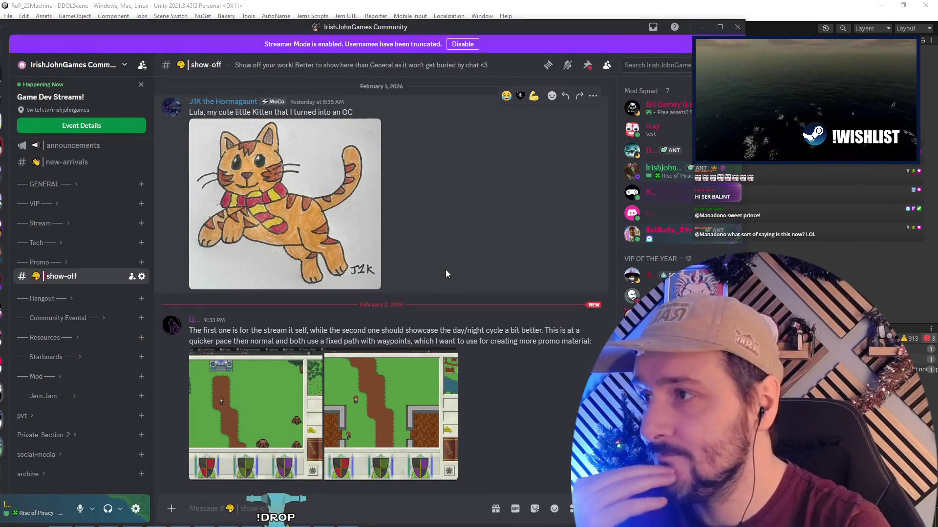
# Step: Enlarge the first shared screenshot in the show-off channel, zoom it, and open its link in a browser
pyautogui.click(253, 399)
pyautogui.click(375, 257)
pyautogui.click(372, 220)
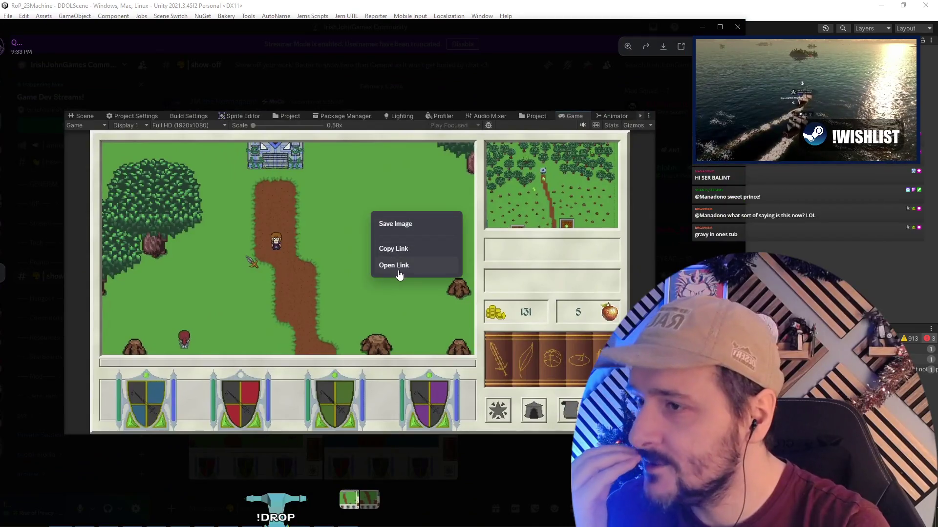
pyautogui.click(399, 266)
pyautogui.press('Escape')
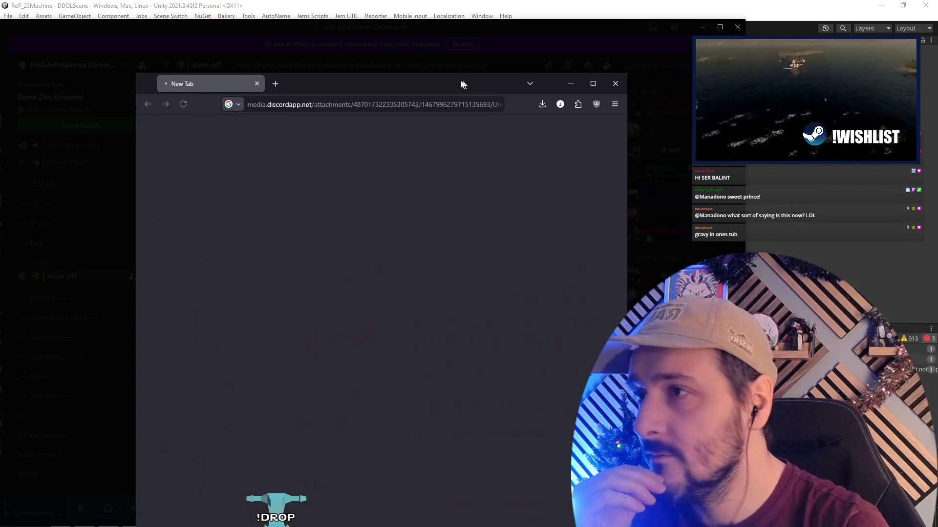
# Step: Close the browser window showing the GIF link and return to the Discord show-off post
pyautogui.moveTo(462, 83)
pyautogui.mouseDown()
pyautogui.moveTo(378, 56)
pyautogui.moveTo(555, 42)
pyautogui.mouseUp()
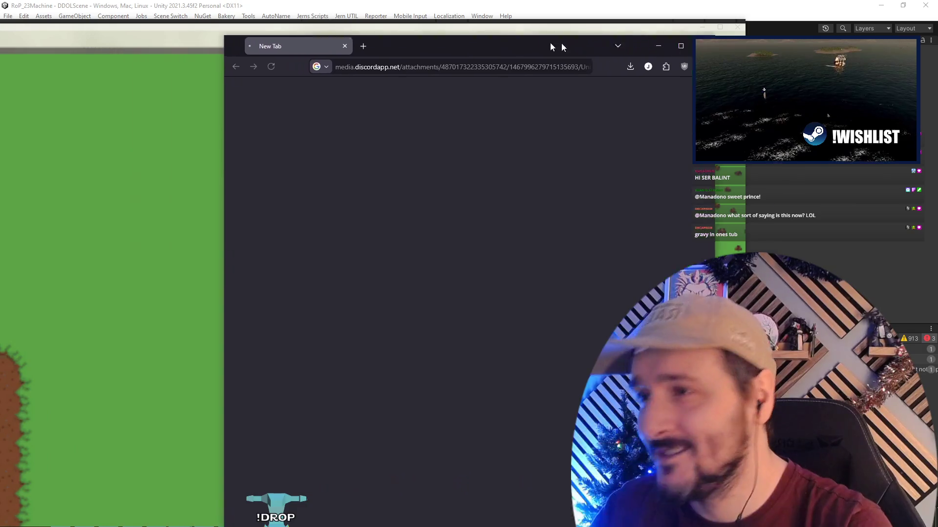
pyautogui.hotkey('ctrl', 'w')
pyautogui.hotkey('alt', 'Tab')
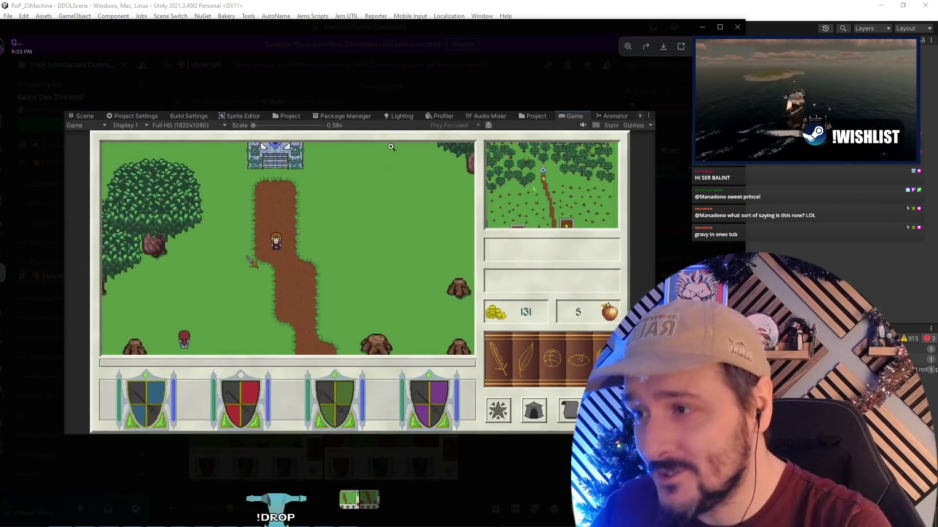
pyautogui.click(376, 90)
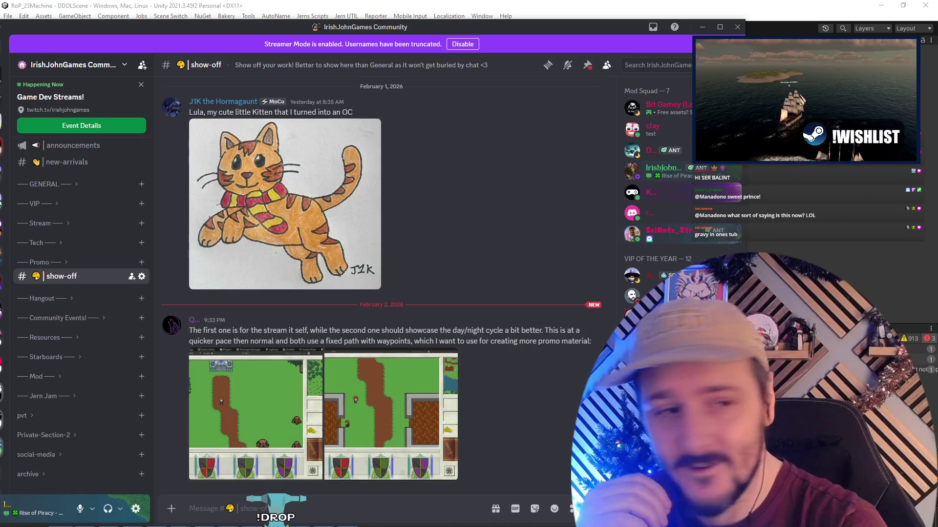
pyautogui.moveTo(599, 167)
pyautogui.mouseDown()
pyautogui.moveTo(338, 107)
pyautogui.moveTo(374, 123)
pyautogui.moveTo(937, 147)
pyautogui.mouseUp()
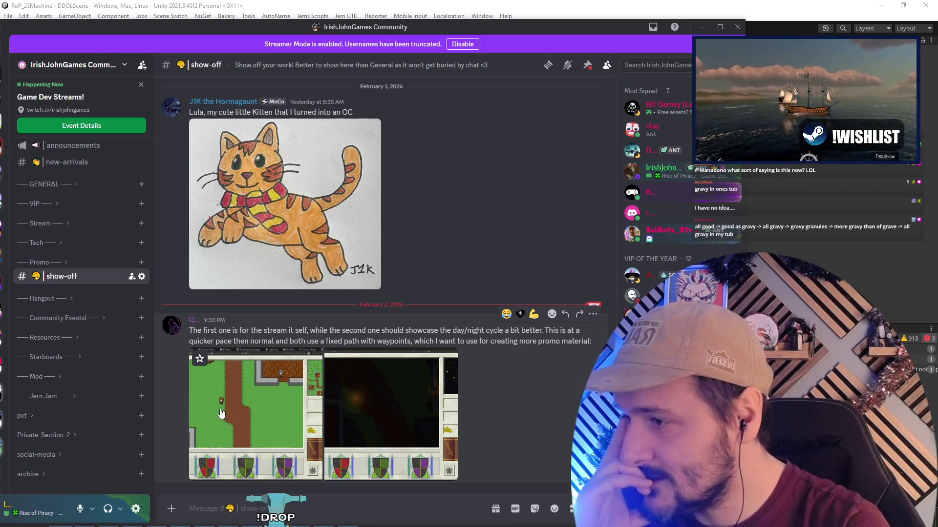
pyautogui.moveTo(468, 331); pyautogui.dragTo(518, 338)
pyautogui.click(292, 337)
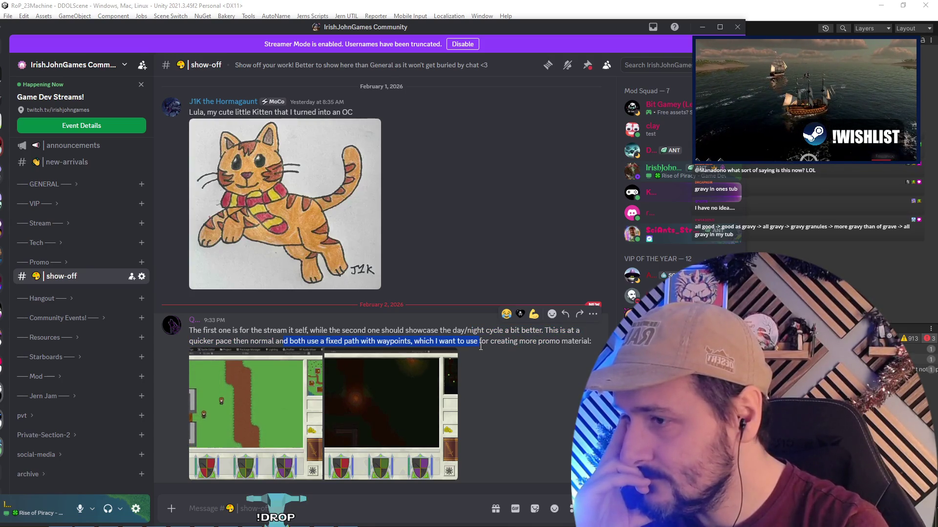
pyautogui.click(217, 416)
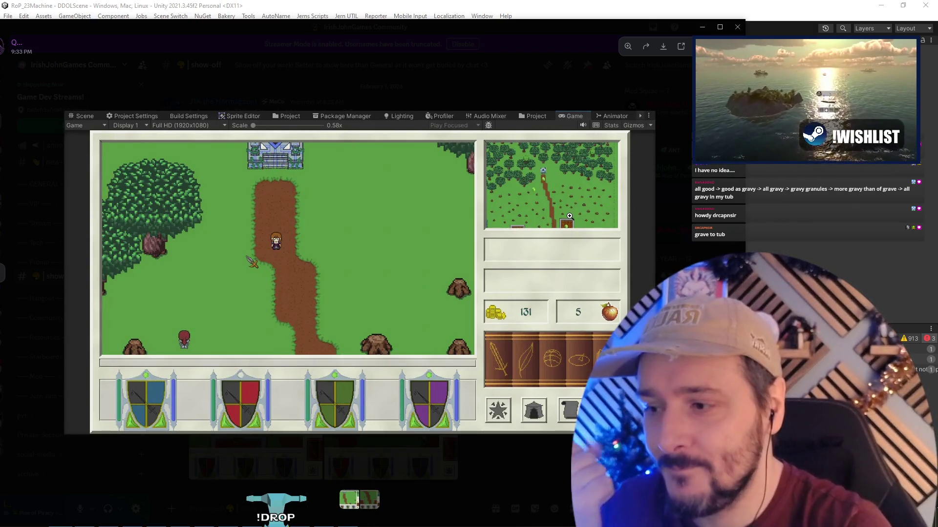
pyautogui.press('Escape')
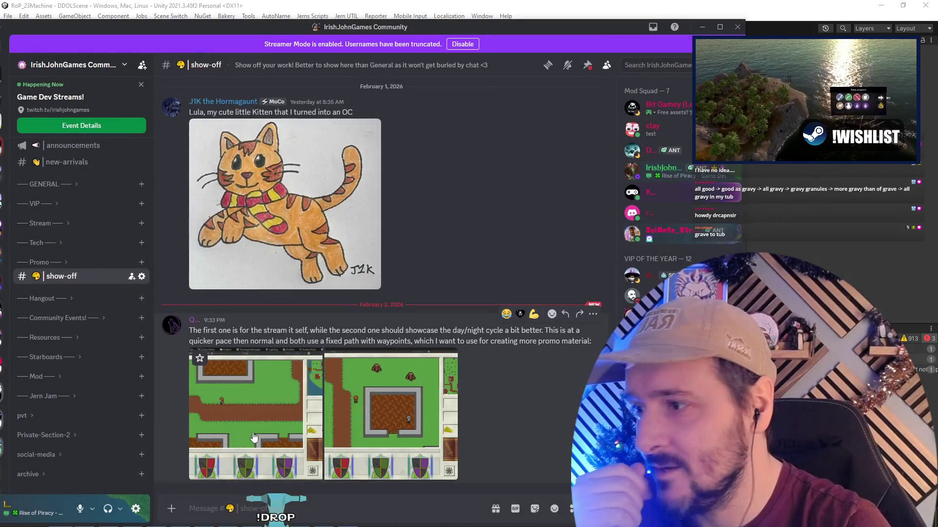
pyautogui.click(245, 398)
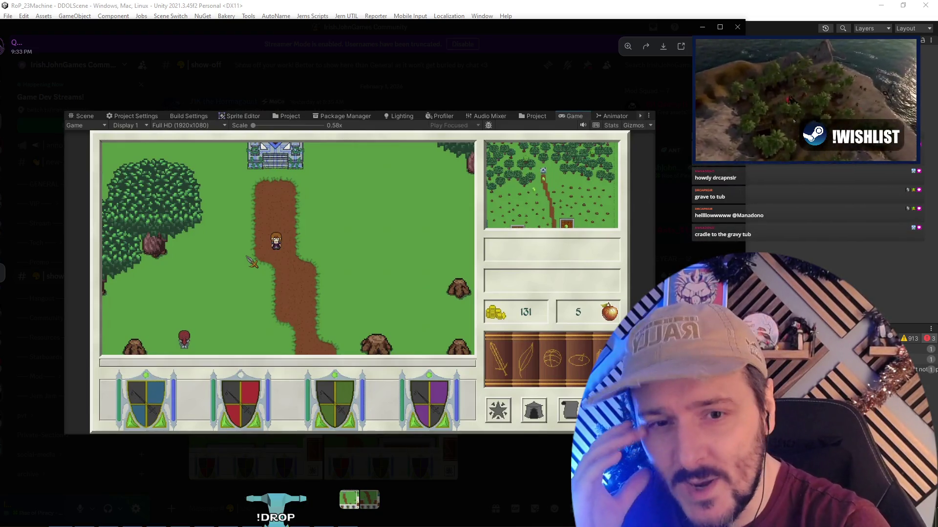
pyautogui.press('Escape')
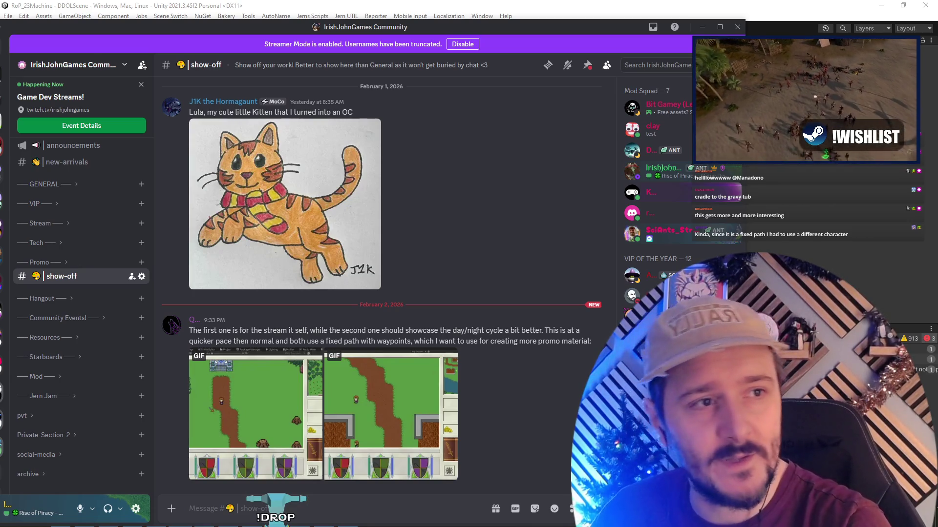
# Step: Scroll the Rise of Piracy store page to About This Game and reset its zoom to normal size
pyautogui.hotkey('alt', 'Tab')
pyautogui.scroll(-3, 344, 216)
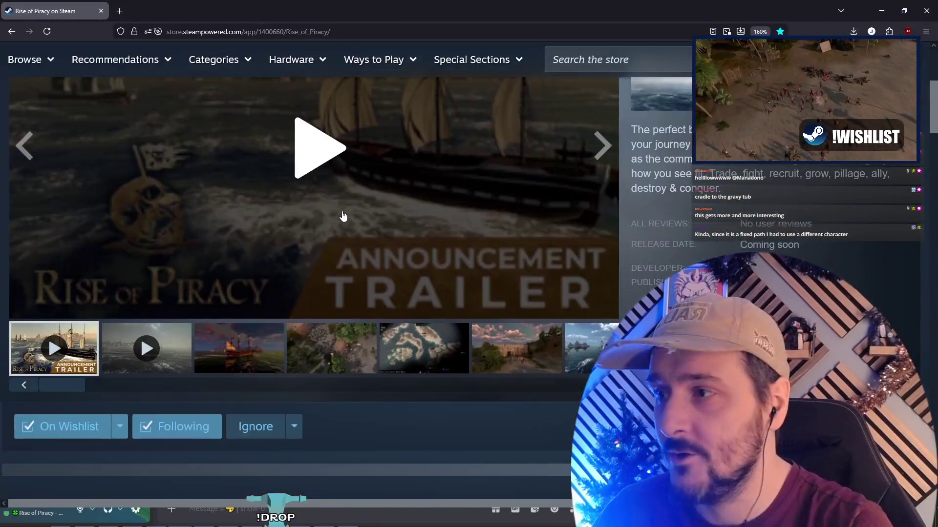
pyautogui.scroll(-15, 343, 217)
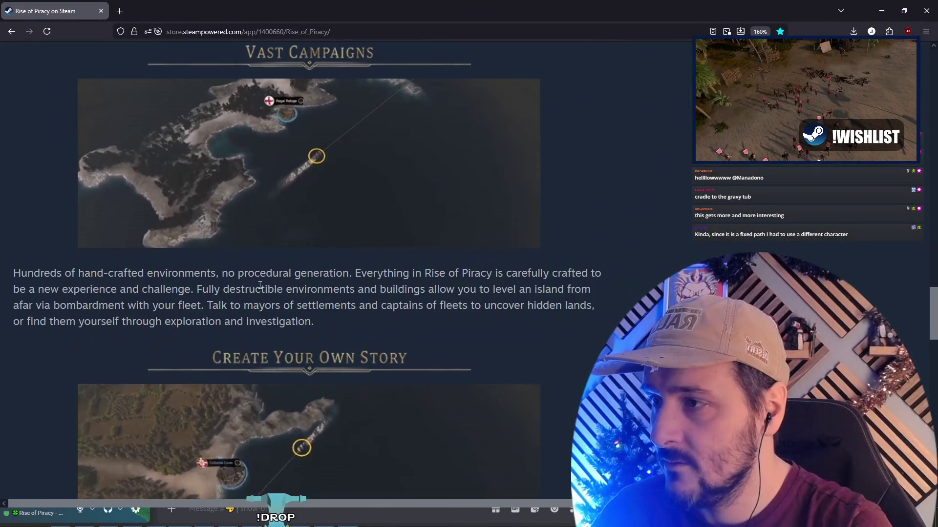
pyautogui.scroll(3, 72, 235)
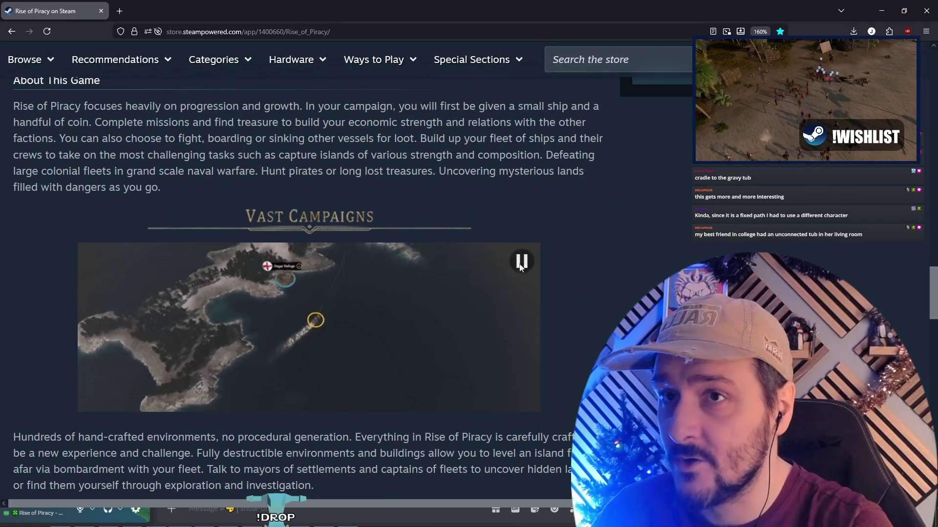
pyautogui.hotkey('ctrl', '0')
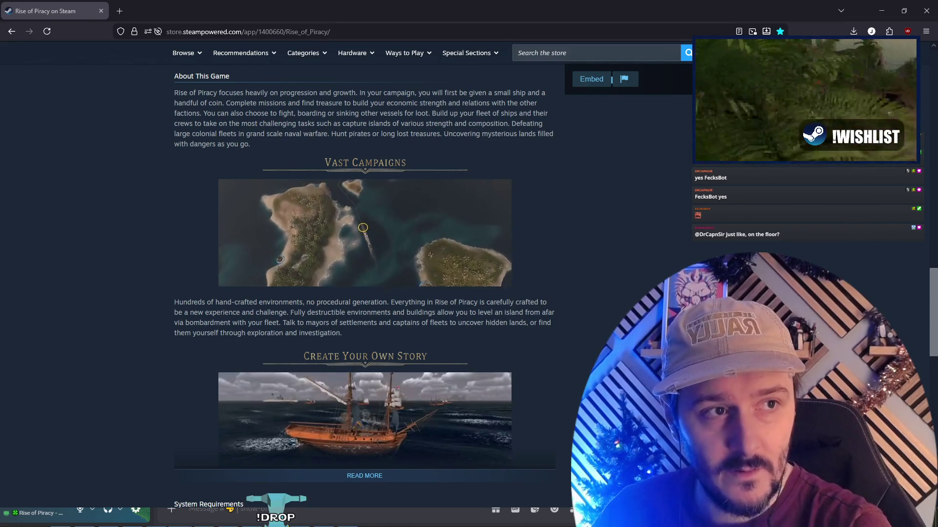
pyautogui.scroll(-6, 229, 177)
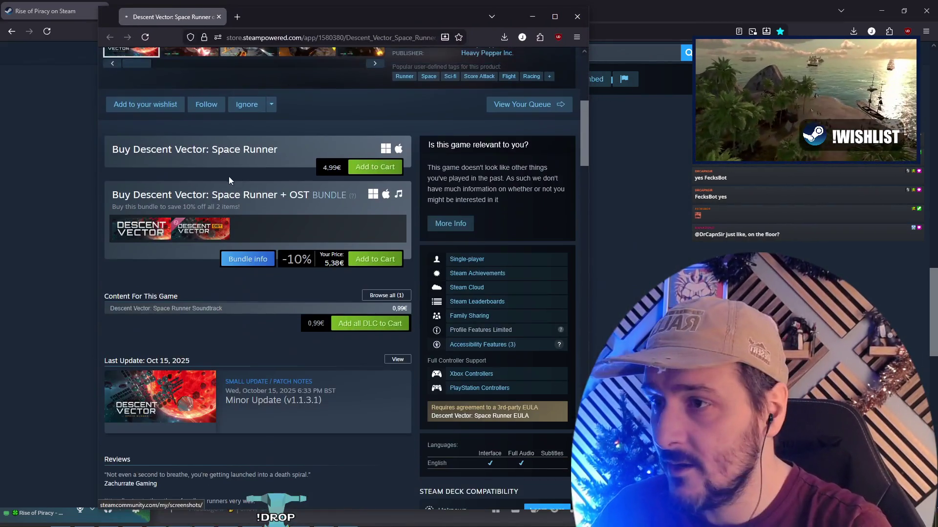
# Step: Browse the Descent Vector screenshots, switching from the trailer to the fourth screenshot
pyautogui.scroll(5, 258, 175)
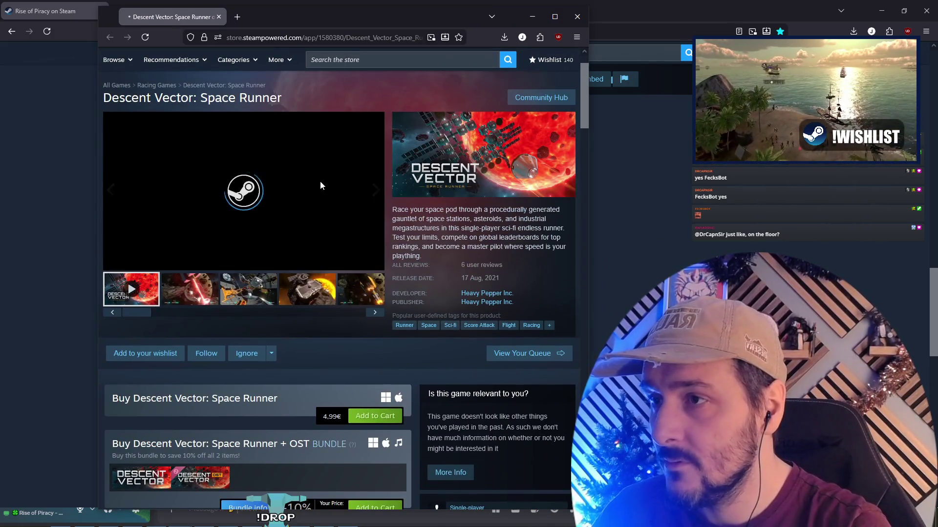
pyautogui.click(189, 283)
pyautogui.click(259, 295)
pyautogui.click(316, 303)
# Step: Glance at the Rise of Piracy page, then return to the Descent Vector page and scroll down
pyautogui.click(13, 212)
pyautogui.scroll(-15, 43, 236)
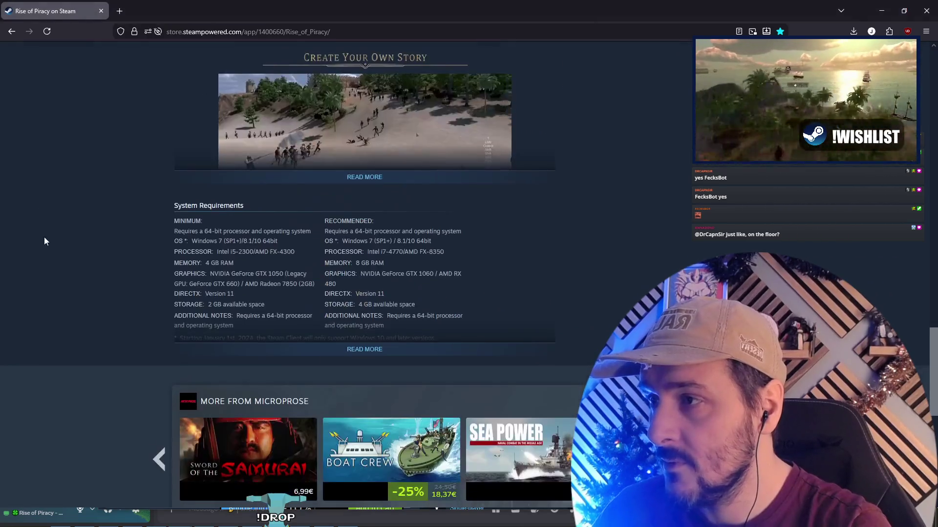
pyautogui.scroll(5, 44, 236)
pyautogui.hotkey('alt', 'Tab')
pyautogui.scroll(-5, 253, 293)
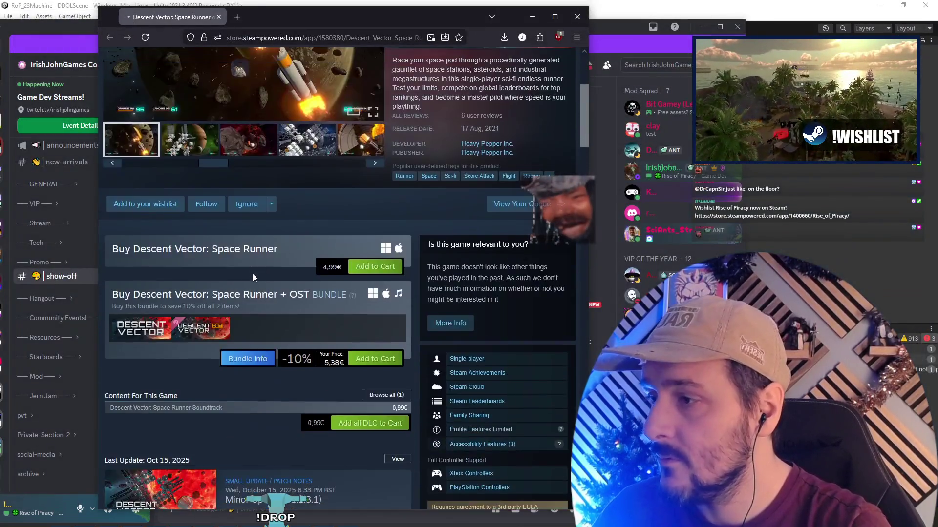
pyautogui.scroll(-5, 253, 327)
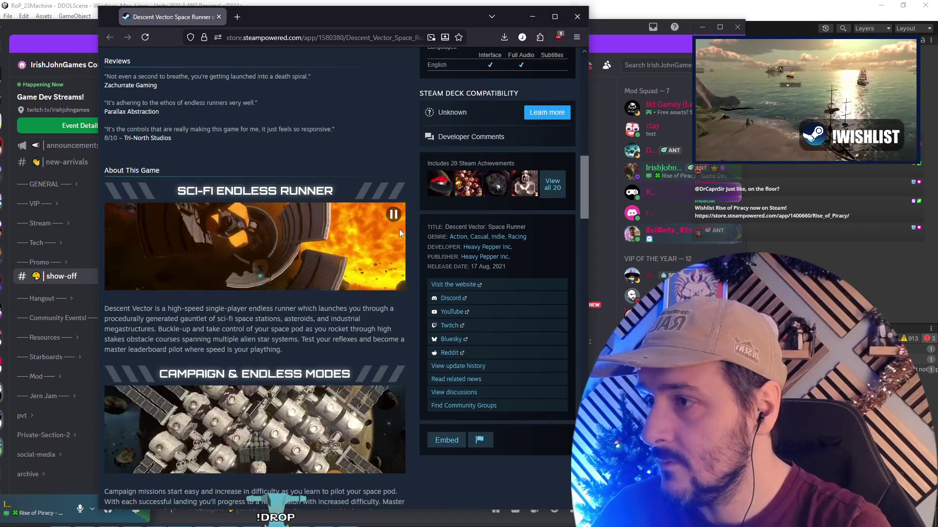
# Step: Dismiss the trailer video options unchanged, then shift and widen the Descent Vector window
pyautogui.rightClick(289, 235)
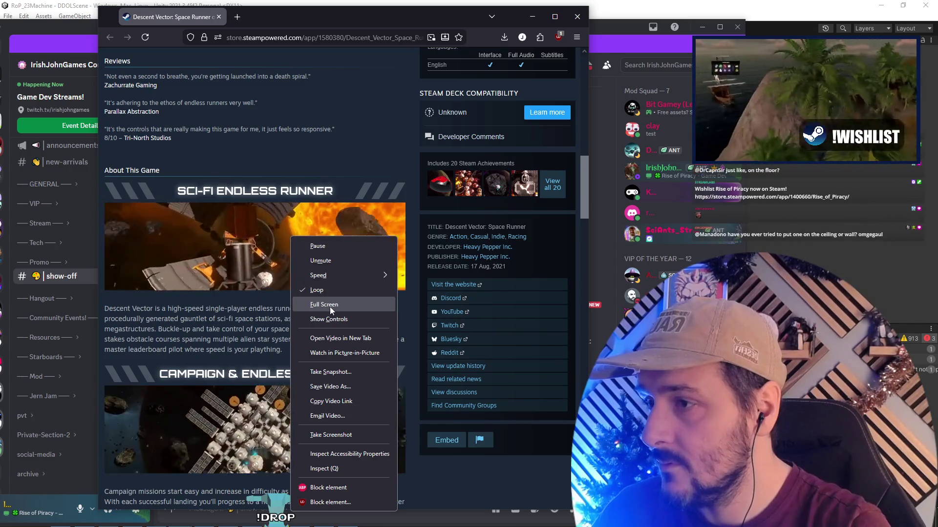
pyautogui.press('Escape')
pyautogui.moveTo(356, 16); pyautogui.dragTo(370, 16)
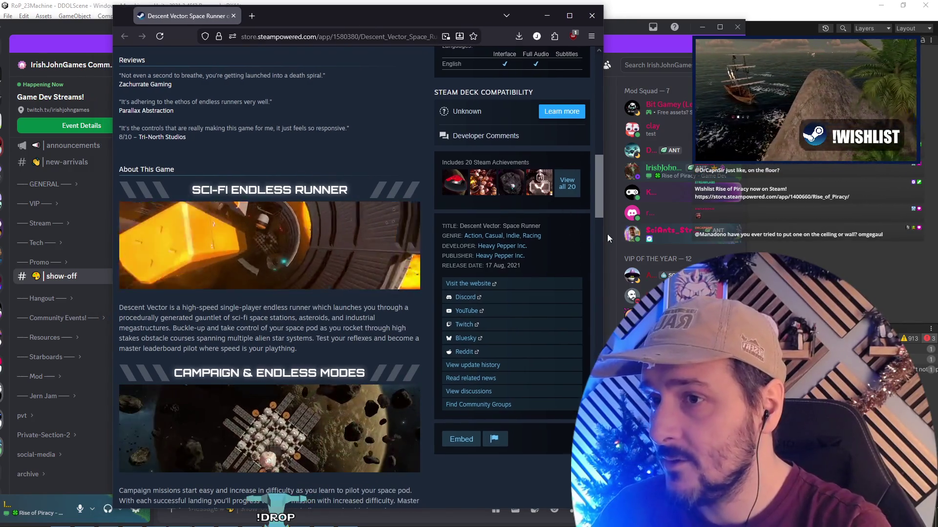
pyautogui.moveTo(602, 233); pyautogui.dragTo(674, 234)
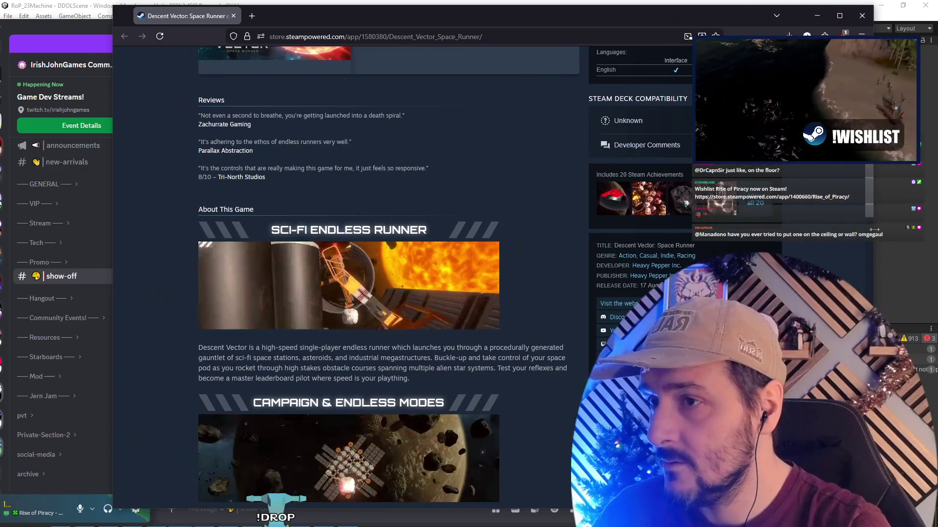
# Step: Read through the Descent Vector game description, then close its store window
pyautogui.scroll(-3, 489, 205)
pyautogui.moveTo(508, 198); pyautogui.dragTo(540, 223)
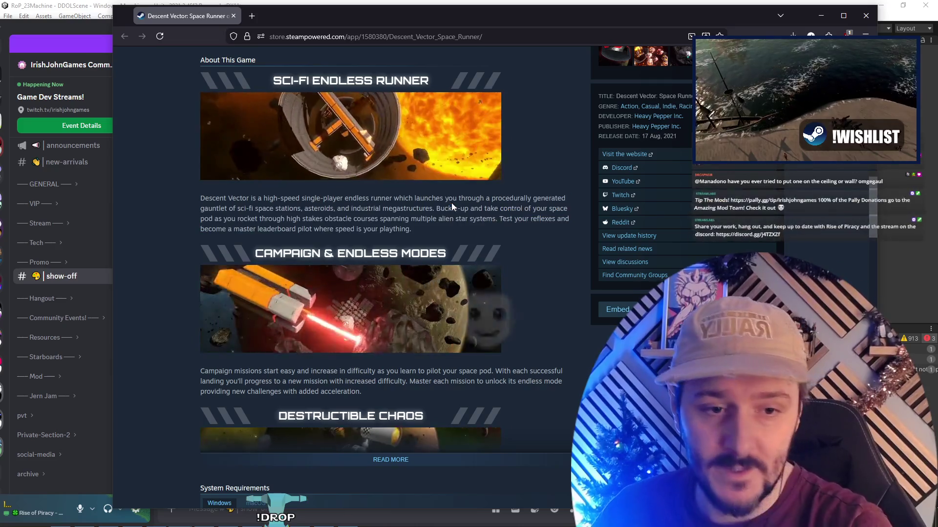
pyautogui.click(446, 213)
pyautogui.moveTo(452, 223); pyautogui.dragTo(508, 198)
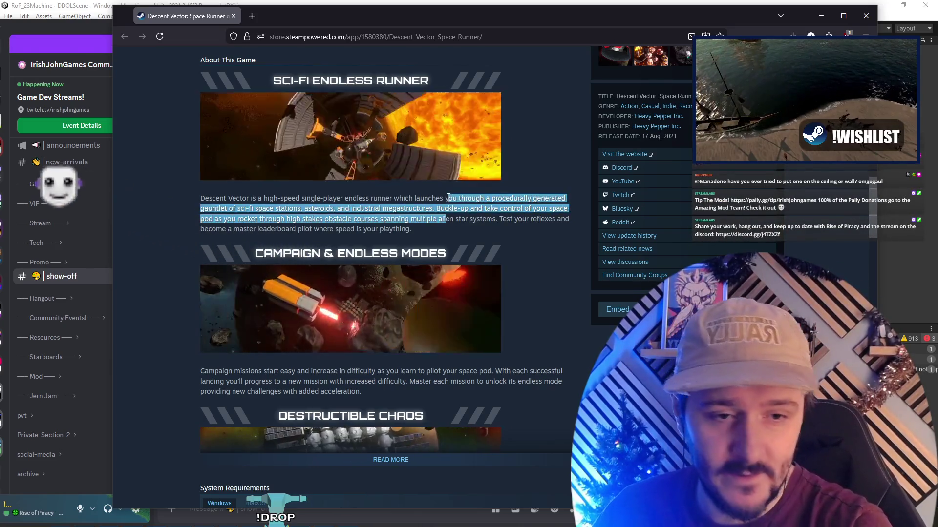
pyautogui.click(508, 198)
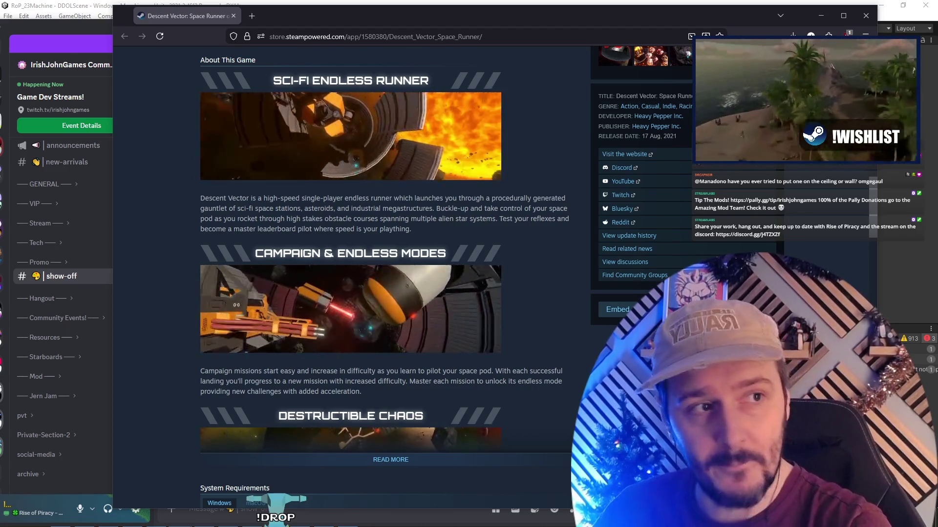
pyautogui.middleClick(143, 14)
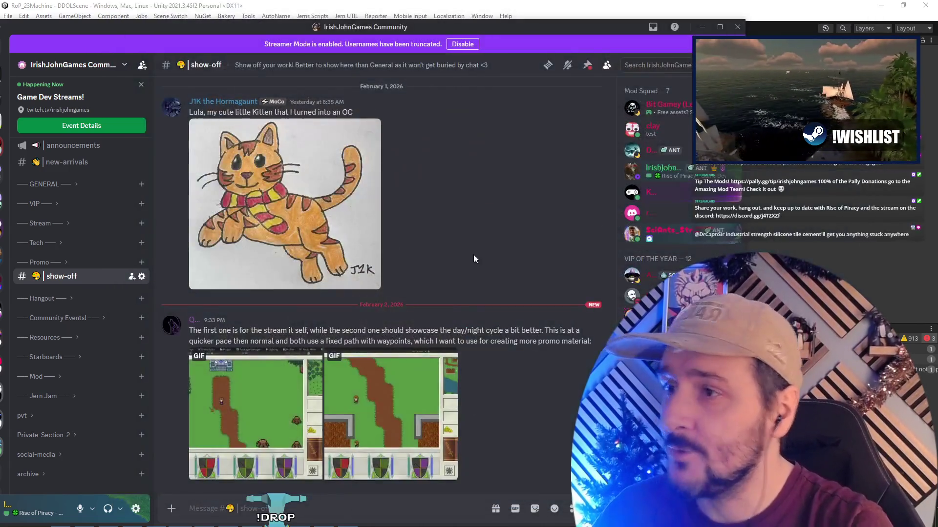
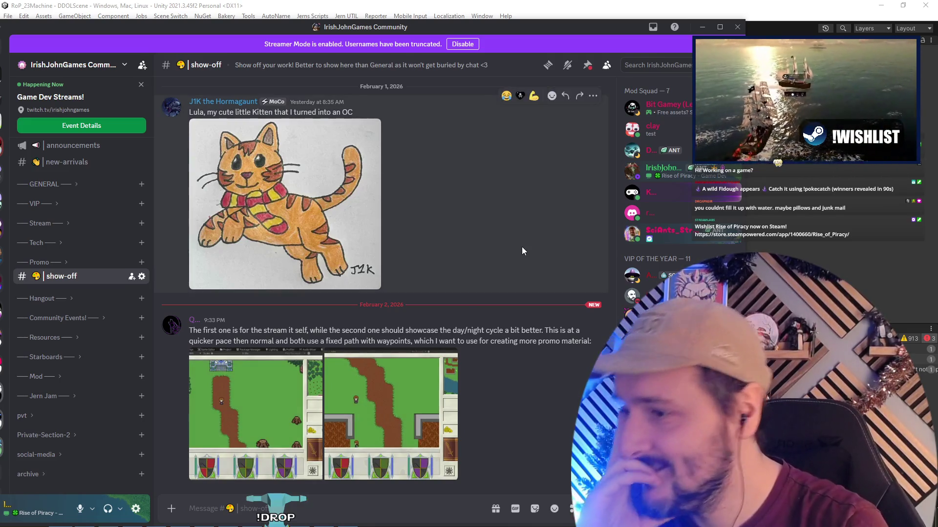
# Step: Glance at the first shared screenshot, then return to the Rise of Piracy store page via Unity
pyautogui.click(203, 406)
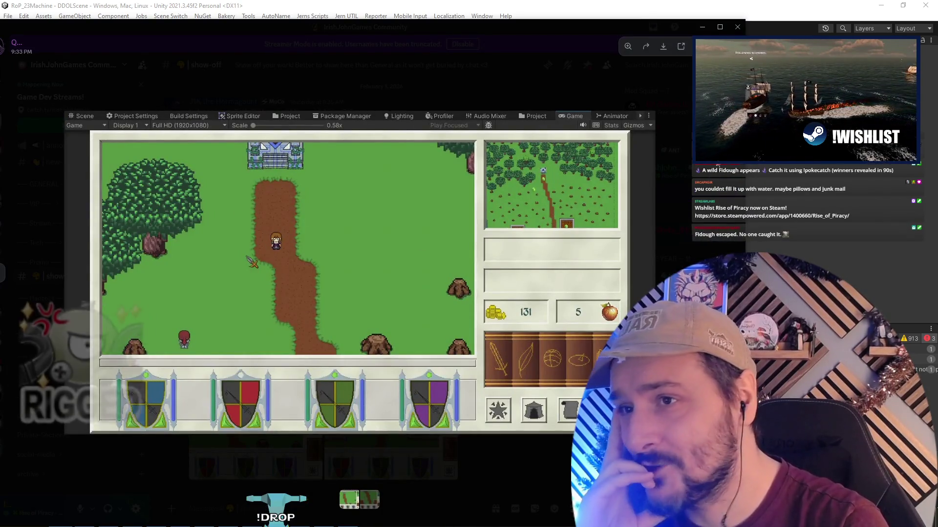
pyautogui.press('Escape')
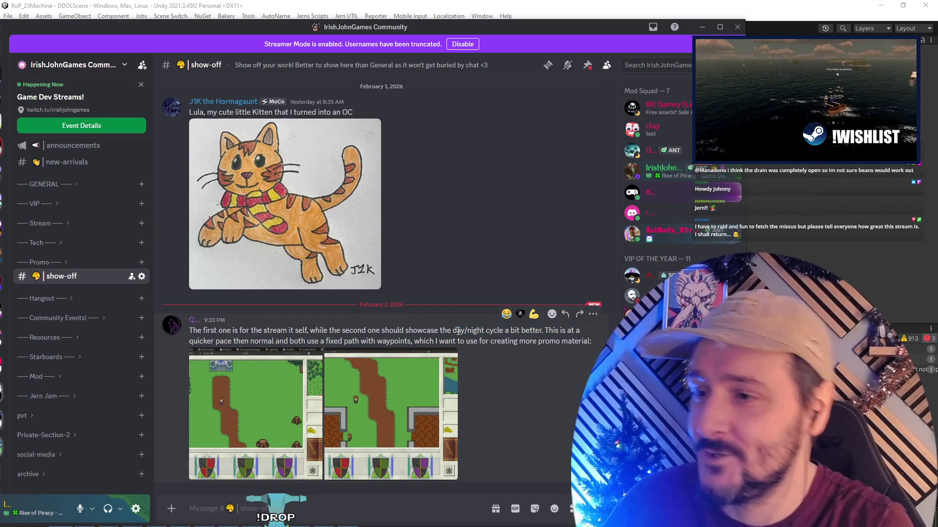
pyautogui.hotkey('alt', 'Tab')
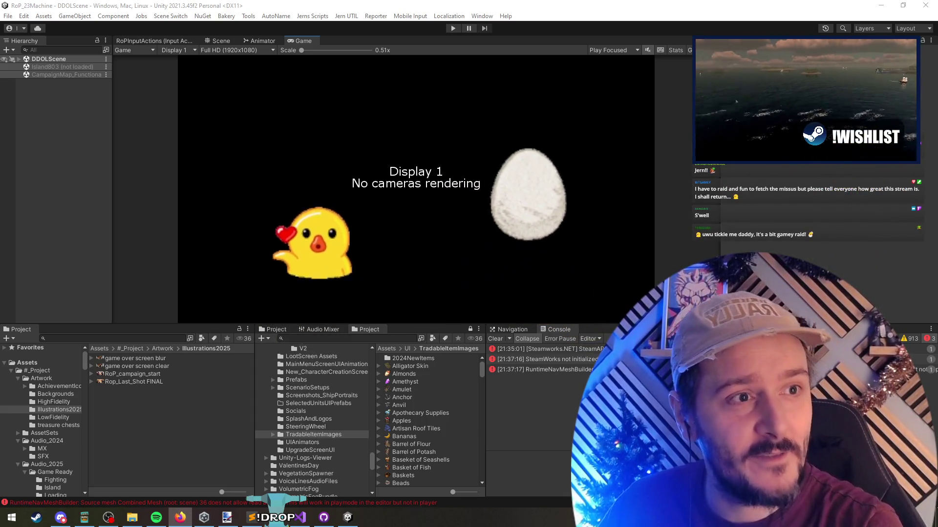
pyautogui.hotkey('alt', 'Tab')
# Step: Zoom the Rise of Piracy store page to 130% and pause the playing trailer
pyautogui.scroll(-1, 401, 195)
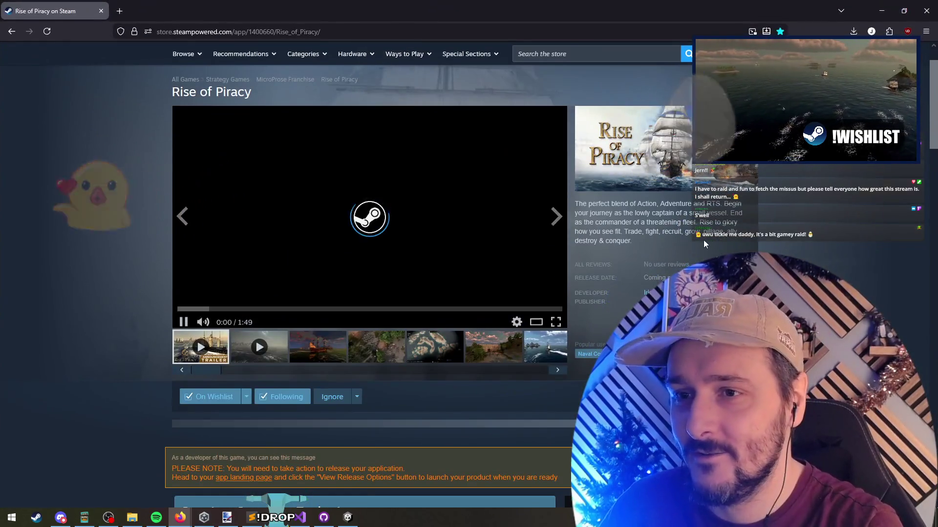
pyautogui.hotkey('ctrl', '+')
pyautogui.hotkey('ctrl', '+')
pyautogui.hotkey('ctrl', '+')
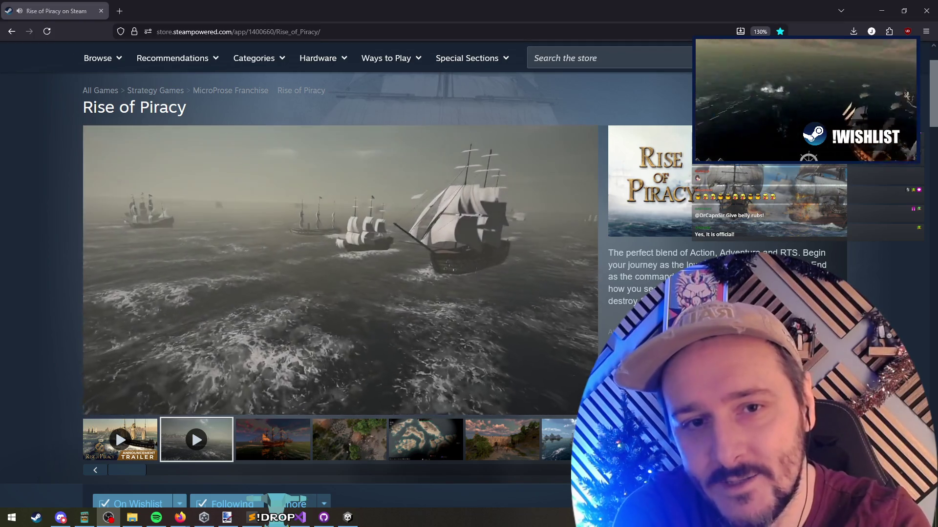
pyautogui.click(411, 264)
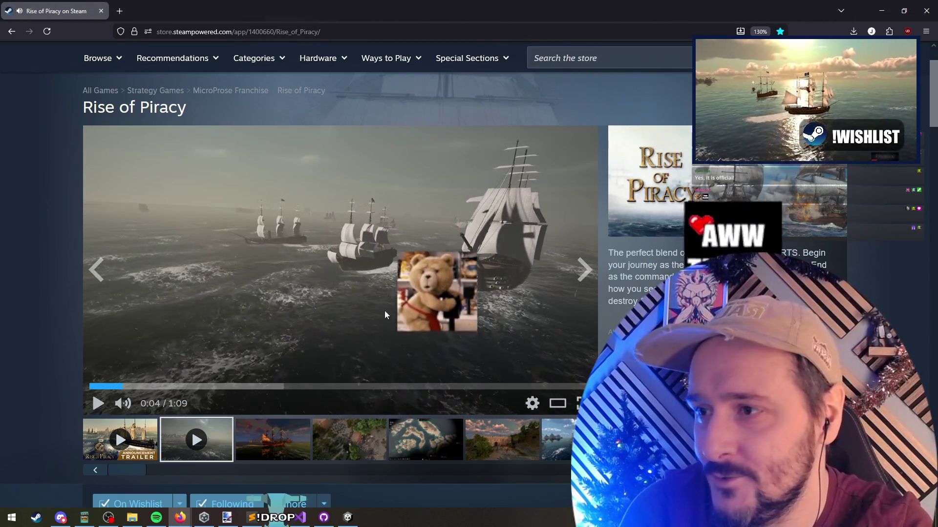
# Step: Play the trailer briefly, then enlarge the third screenshot showing a galleon at sunset
pyautogui.click(286, 443)
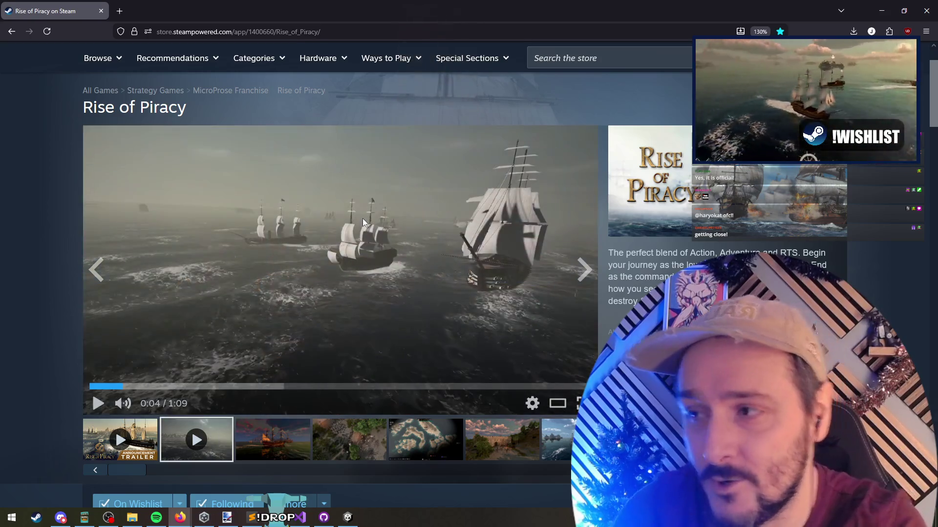
pyautogui.click(366, 212)
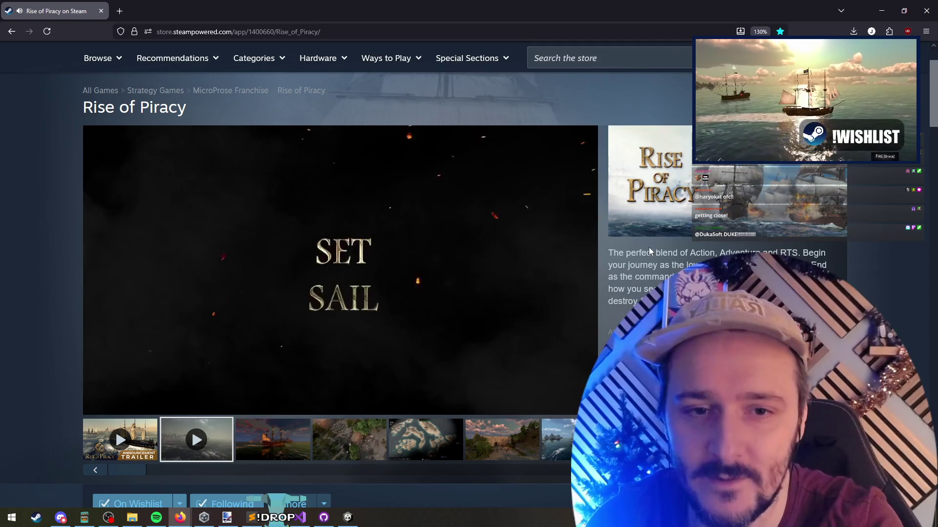
pyautogui.click(257, 247)
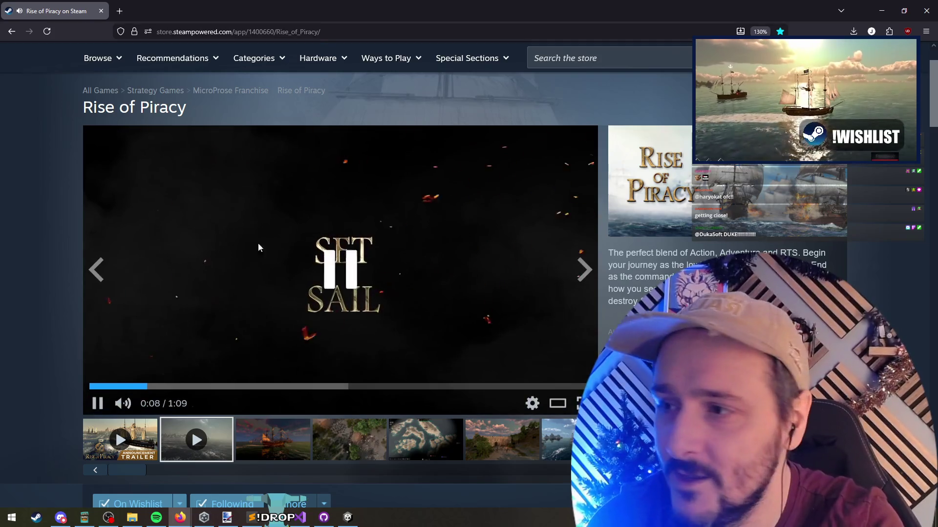
pyautogui.click(273, 440)
pyautogui.click(274, 294)
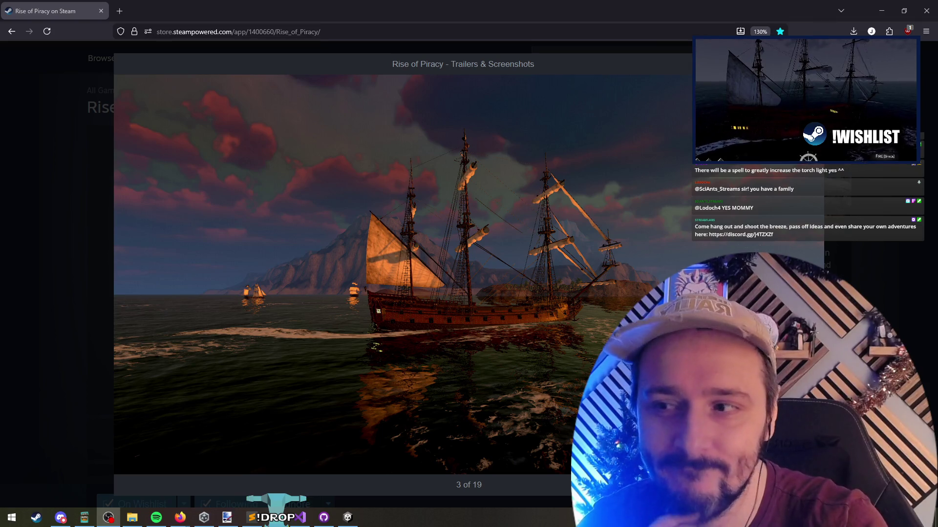
# Step: Close the enlarged galleon screenshot and switch back to the Unity editor
pyautogui.click(50, 194)
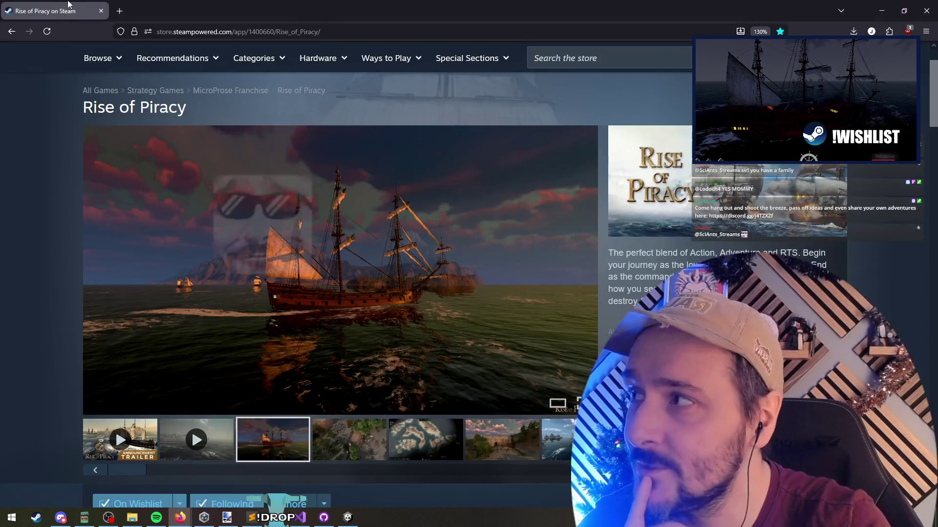
pyautogui.hotkey('alt', 'Tab')
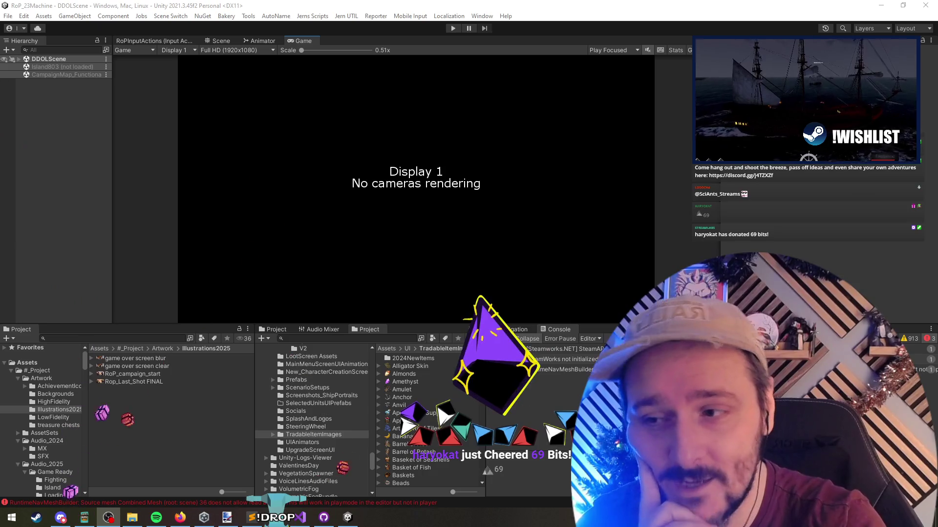
# Step: Cycle through Unity, OBS and Discord, ending on CmpUI_IslandScreenCanvasController.cs in Visual Studio
pyautogui.click(479, 200)
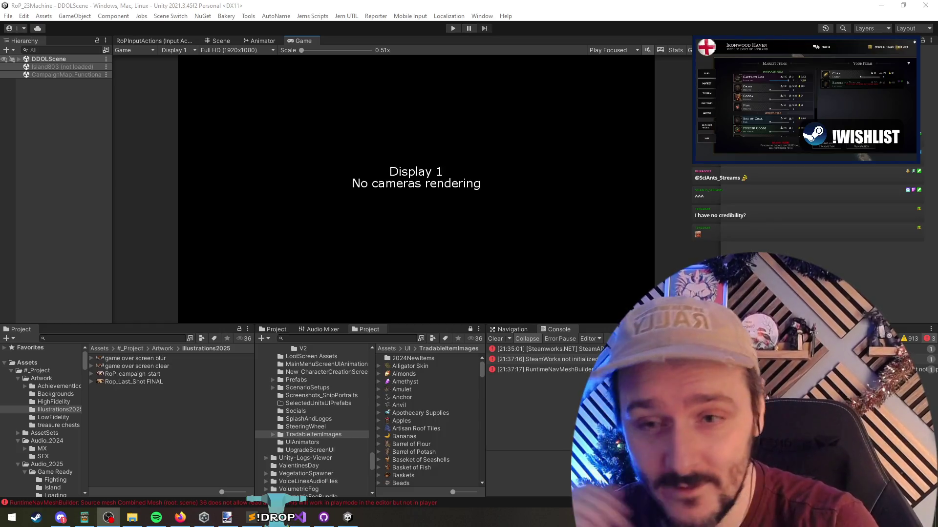
pyautogui.click(447, 195)
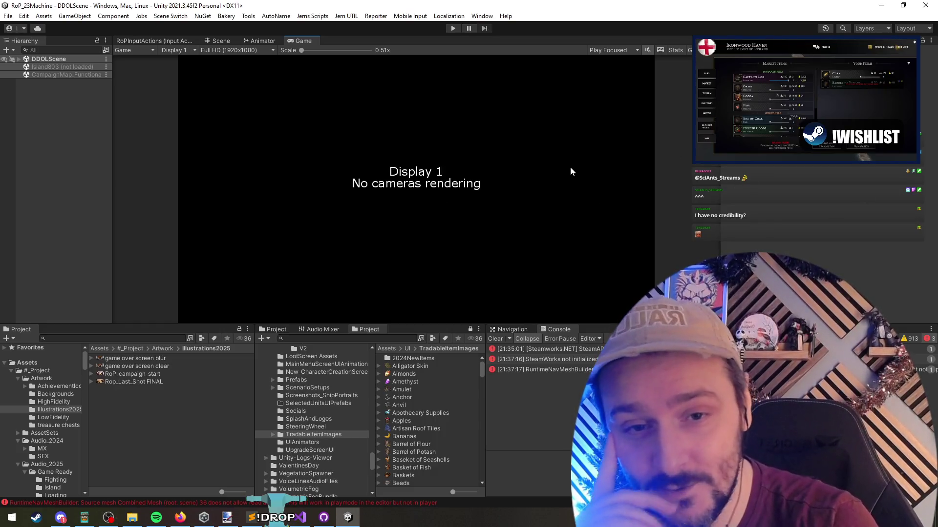
pyautogui.hotkey('alt', 'Tab')
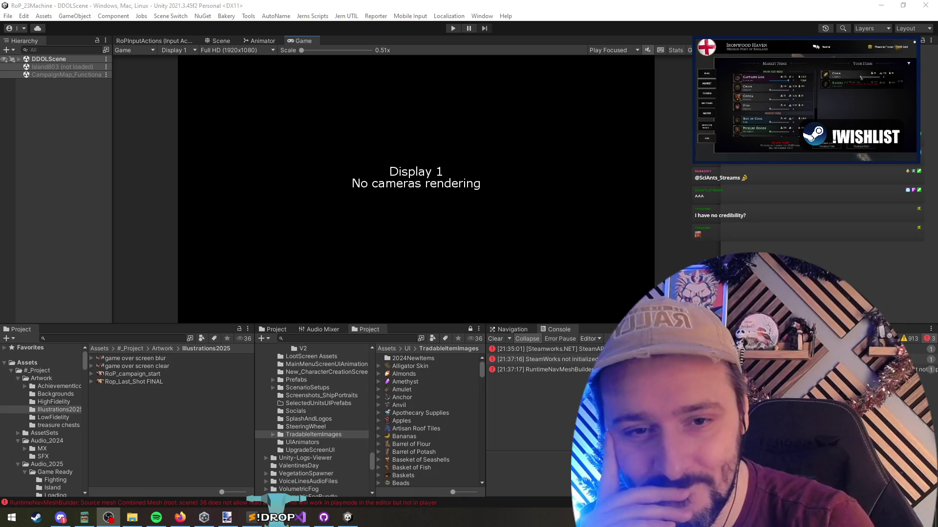
pyautogui.hotkey('alt', 'Tab')
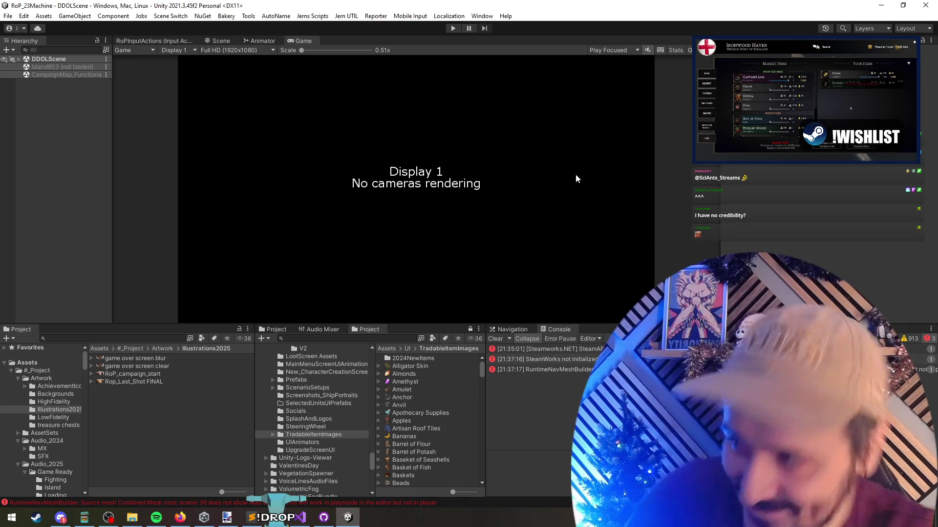
pyautogui.click(61, 518)
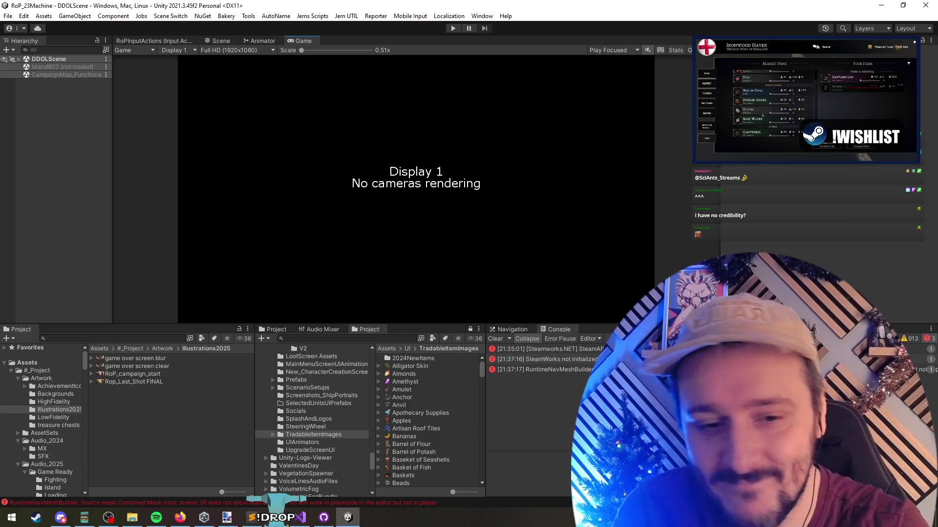
pyautogui.hotkey('alt', 'Tab')
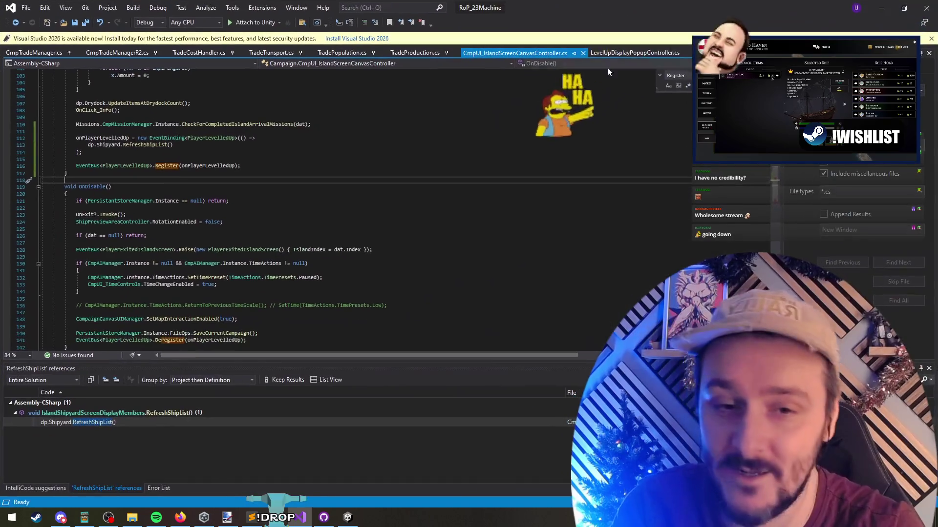
# Step: Minimize Visual Studio to view Unity's Game view, then bring the controller script back
pyautogui.click(884, 7)
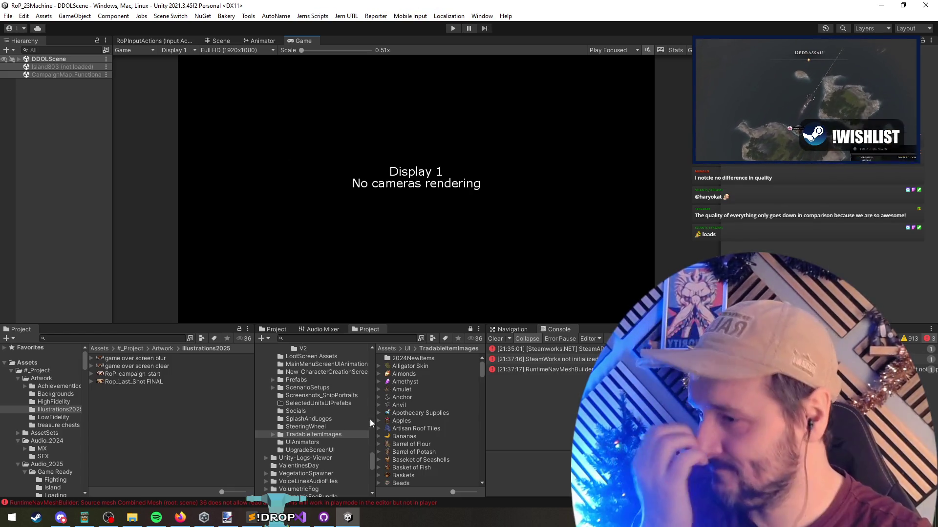
pyautogui.hotkey('alt', 'Tab')
# Step: Undo the stray 6 before the EventBus registration on line 116 and save the script
pyautogui.click(341, 161)
pyautogui.hotkey('ctrl', 'z')
pyautogui.hotkey('ctrl', 's')
pyautogui.click(227, 173)
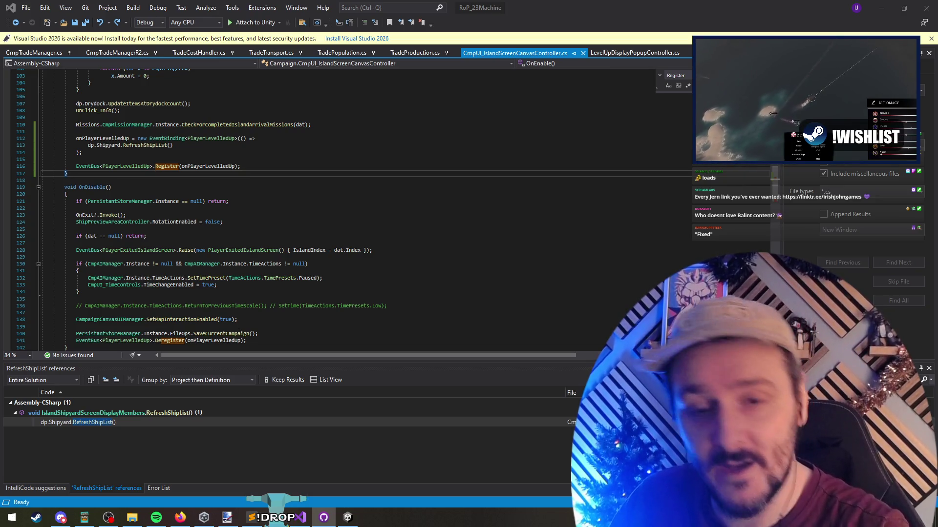
# Step: Switch from the controller script to TradeCostHandler.cs and inspect its rarity and island-size price cases
pyautogui.click(486, 229)
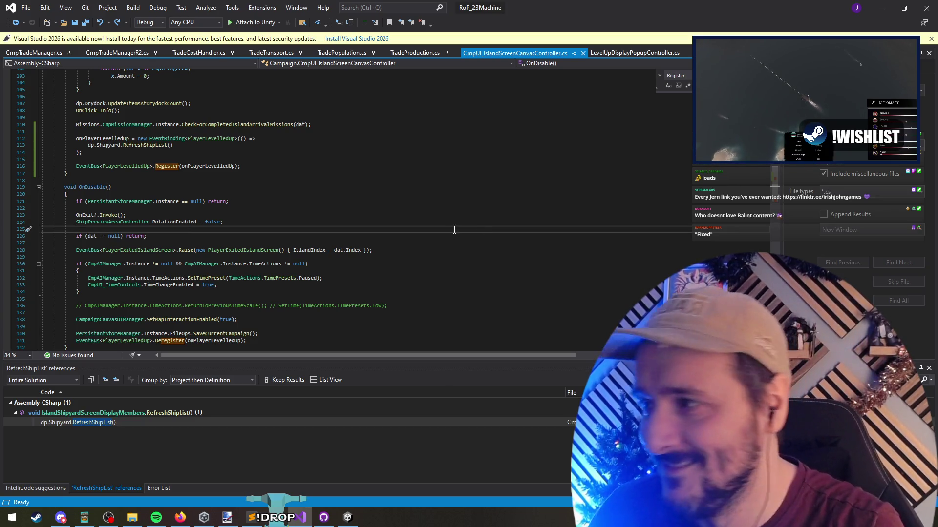
pyautogui.click(250, 220)
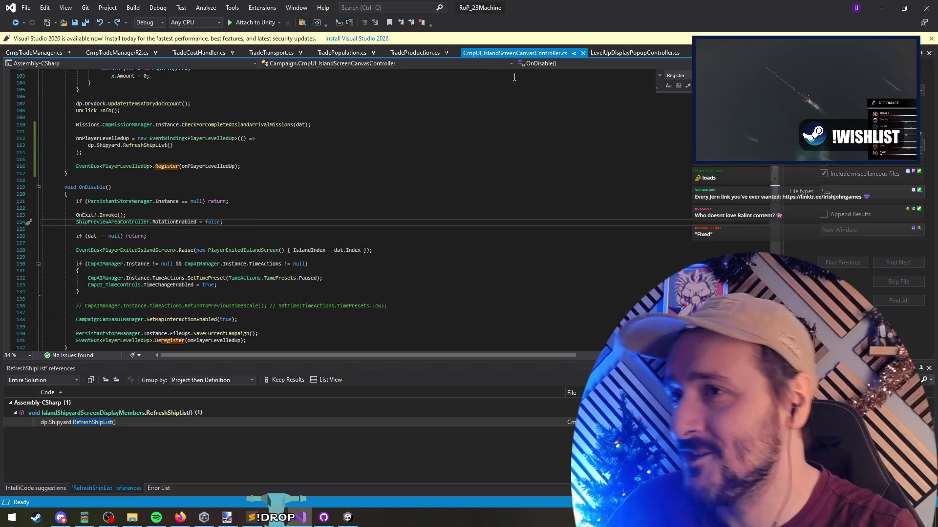
pyautogui.hotkey('ctrl', 'Tab')
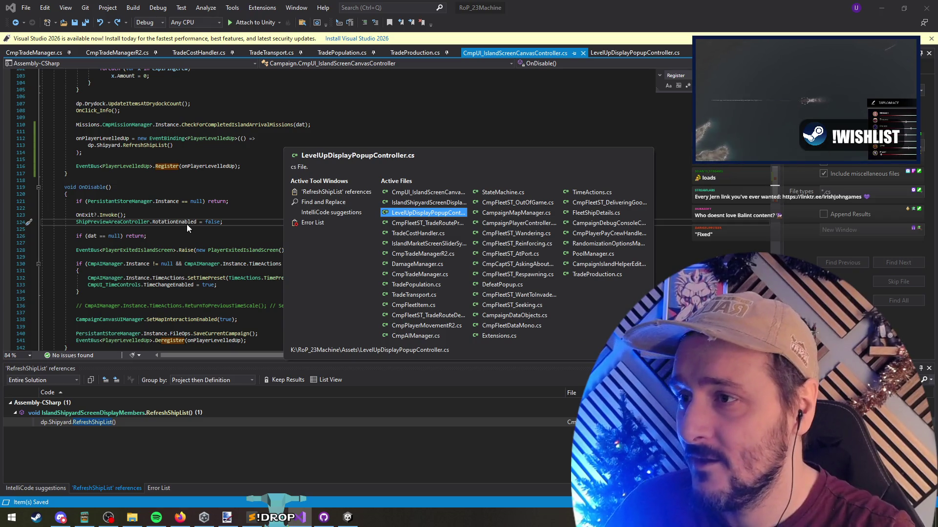
pyautogui.press('Tab')
pyautogui.press('Tab')
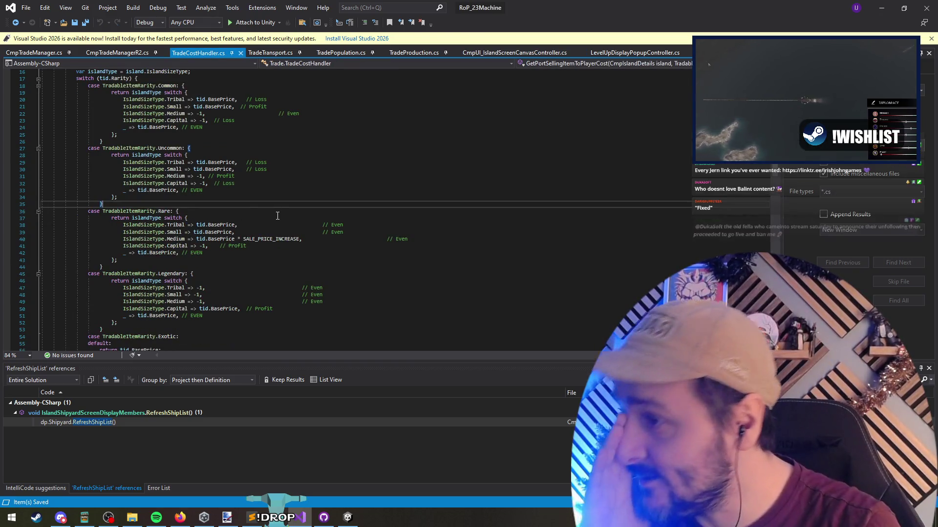
pyautogui.click(203, 247)
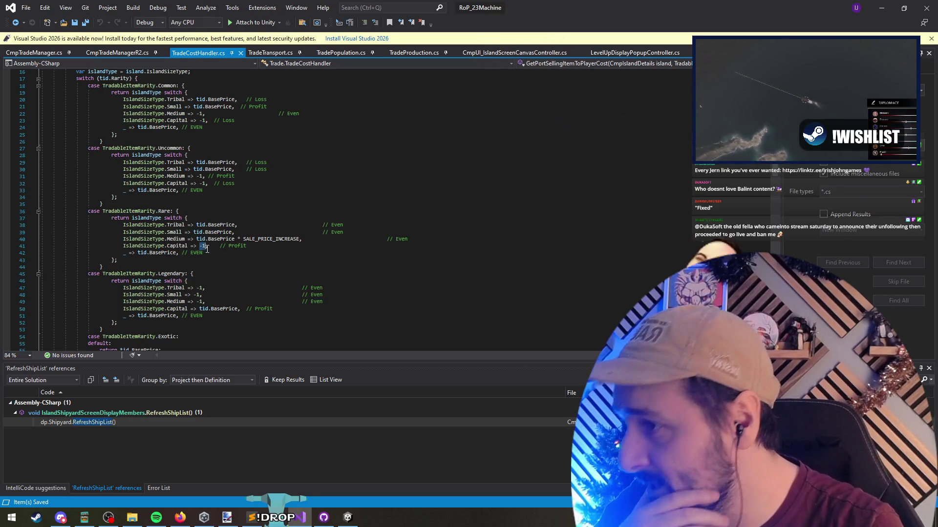
pyautogui.doubleClick(337, 226)
pyautogui.click(419, 240)
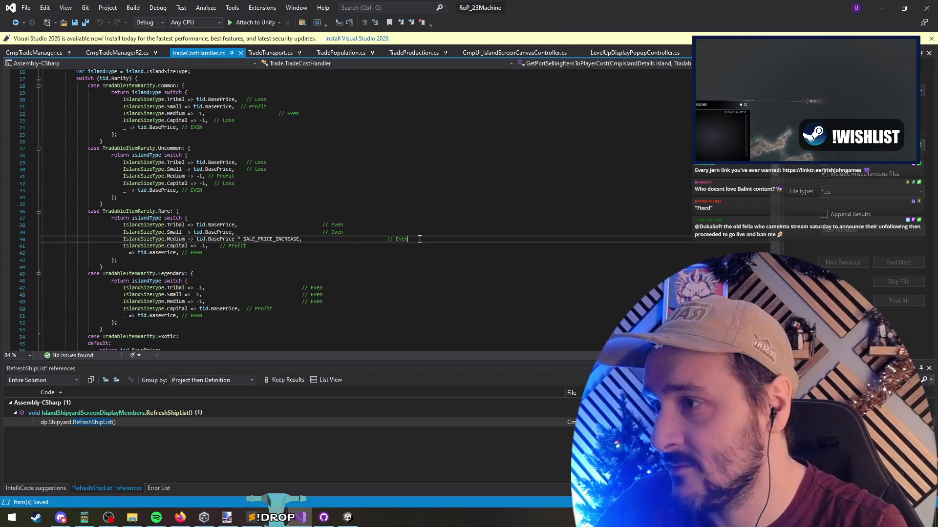
# Step: Delete the // Loss, // Profit and // Even comments across lines 20–52 using Replace All
pyautogui.moveTo(138, 97)
pyautogui.mouseDown()
pyautogui.moveTo(151, 139)
pyautogui.moveTo(442, 327)
pyautogui.mouseUp()
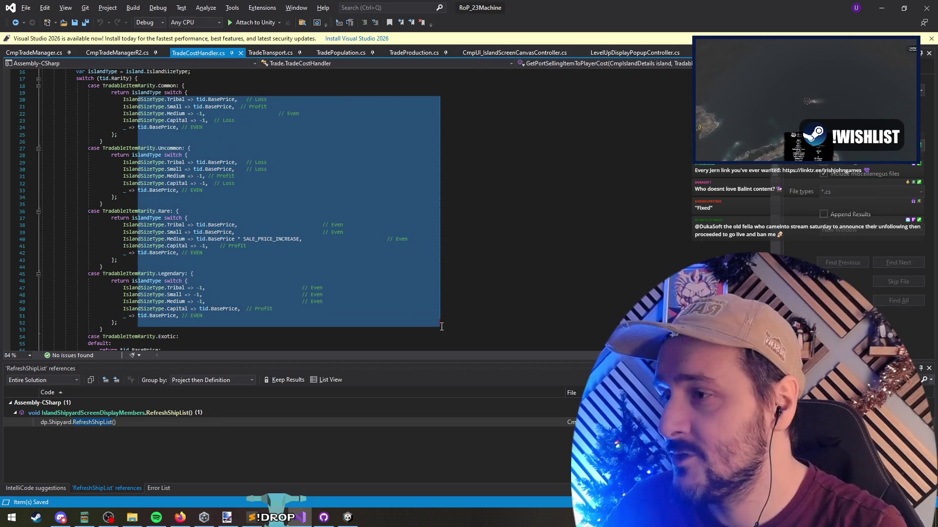
pyautogui.hotkey('ctrl', 'f')
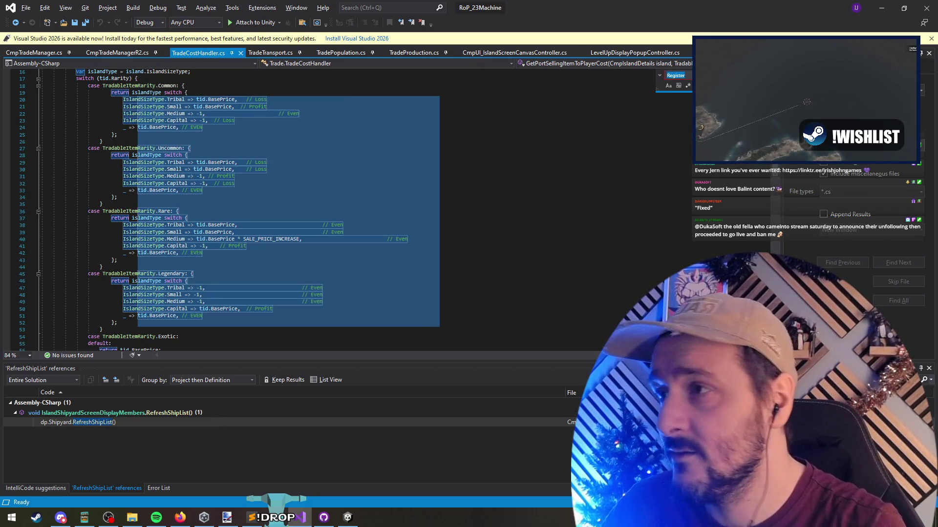
pyautogui.write('// loss')
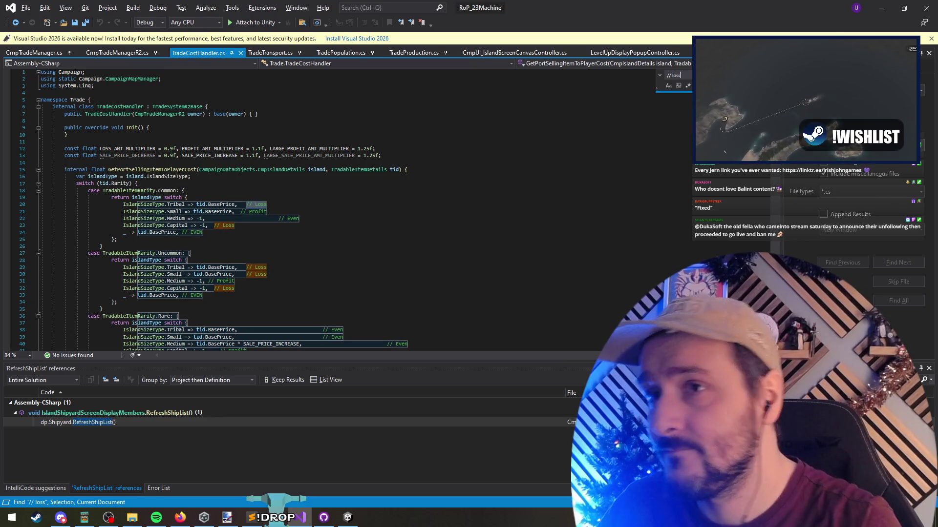
pyautogui.hotkey('ctrl', 'h')
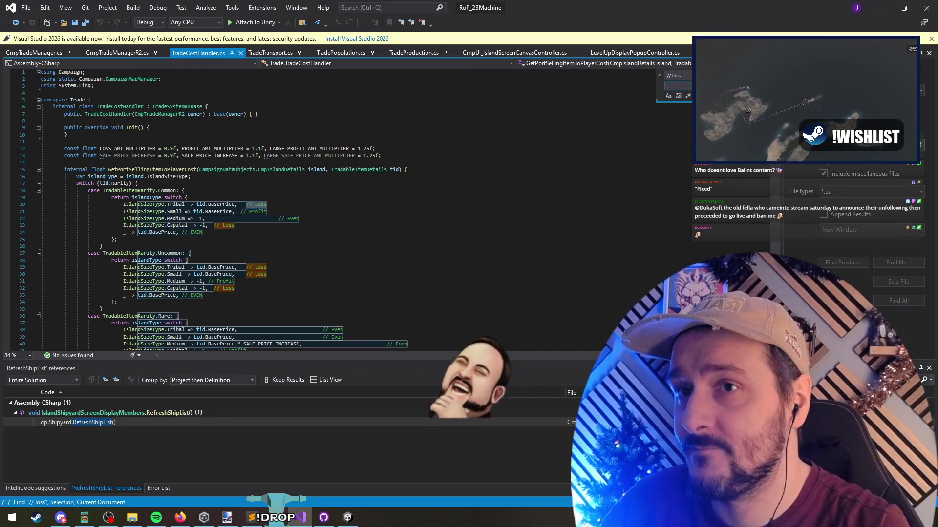
pyautogui.hotkey('alt', 'a')
pyautogui.press('Return')
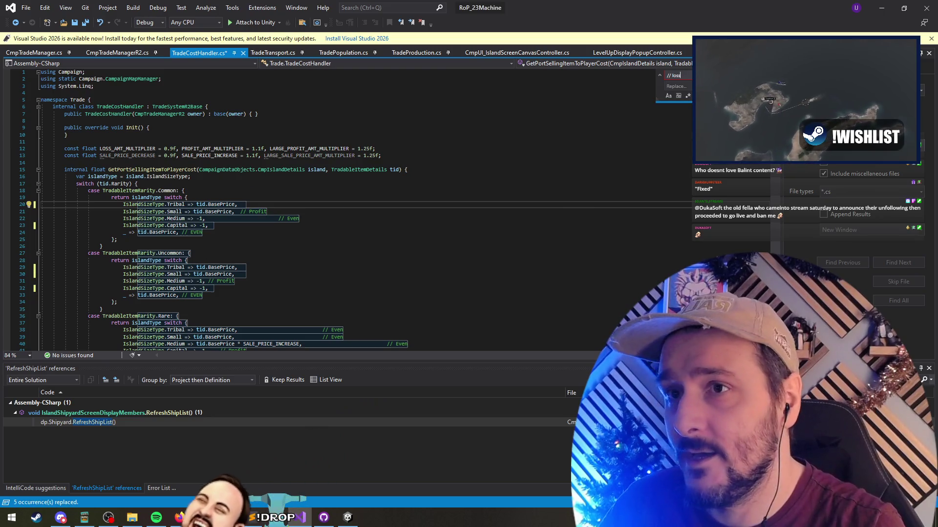
pyautogui.write('// Profit')
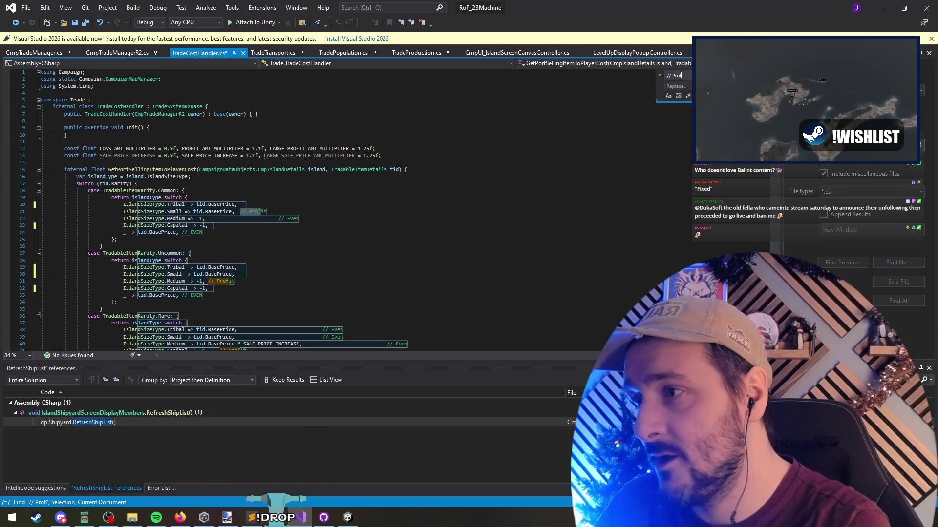
pyautogui.hotkey('alt', 'a')
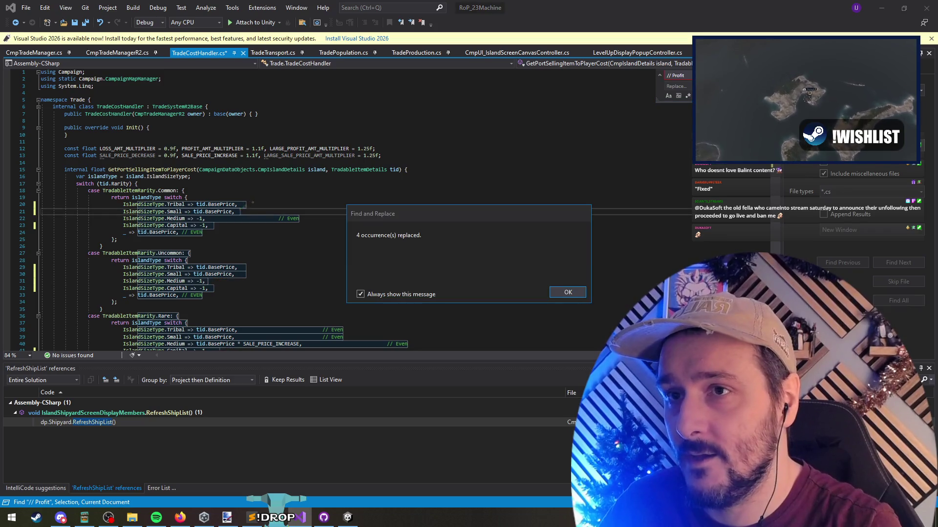
pyautogui.press('Return')
pyautogui.write('// E')
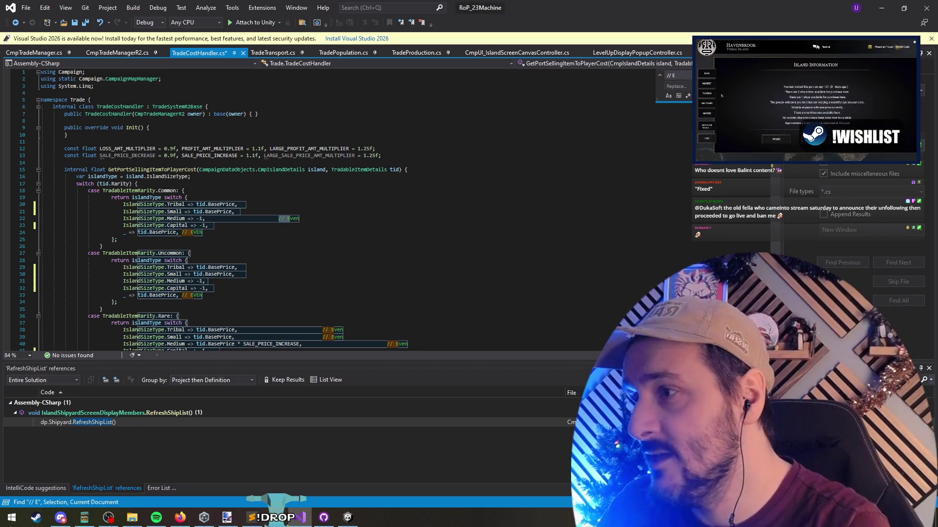
pyautogui.hotkey('alt', 'a')
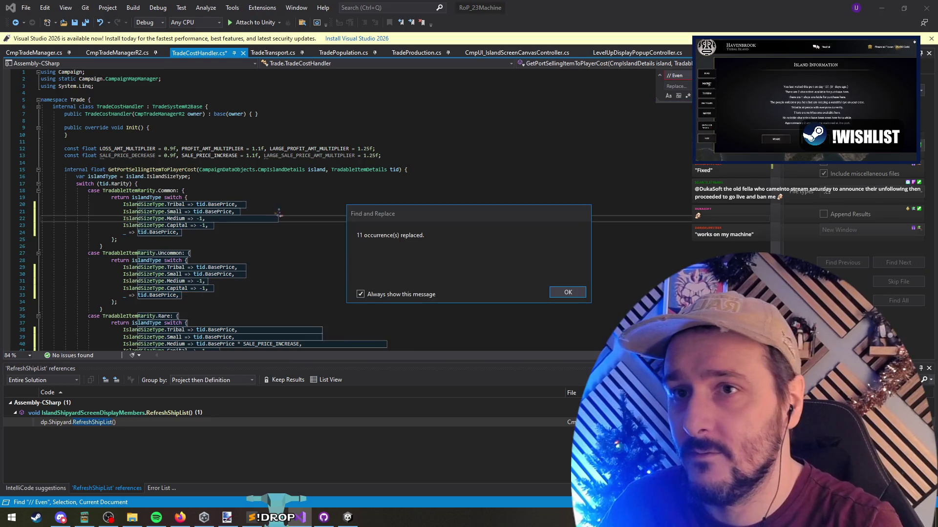
pyautogui.press('Return')
pyautogui.press('Escape')
# Step: Save TradeCostHandler.cs, let Unity reload the scripts, then return to Visual Studio
pyautogui.scroll(1, 440, 247)
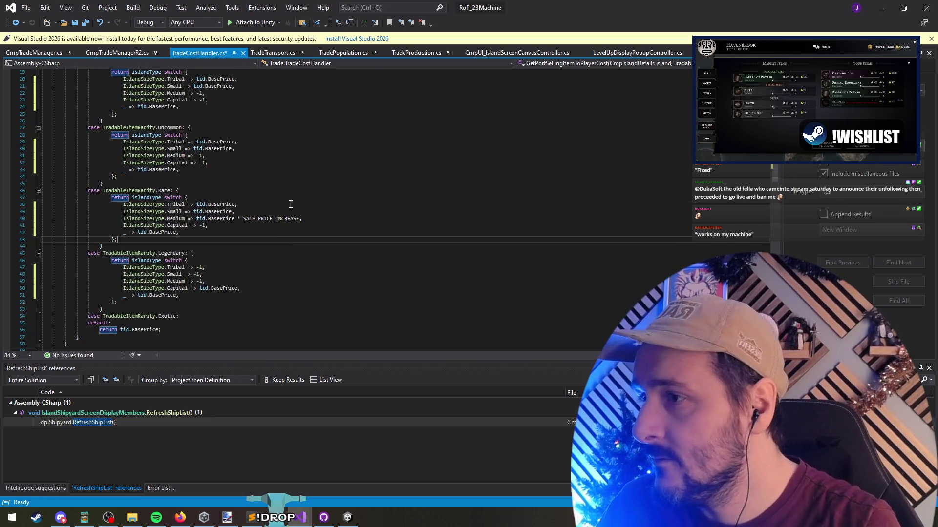
pyautogui.click(290, 309)
pyautogui.click(176, 142)
pyautogui.hotkey('ctrl', 's')
pyautogui.click(137, 128)
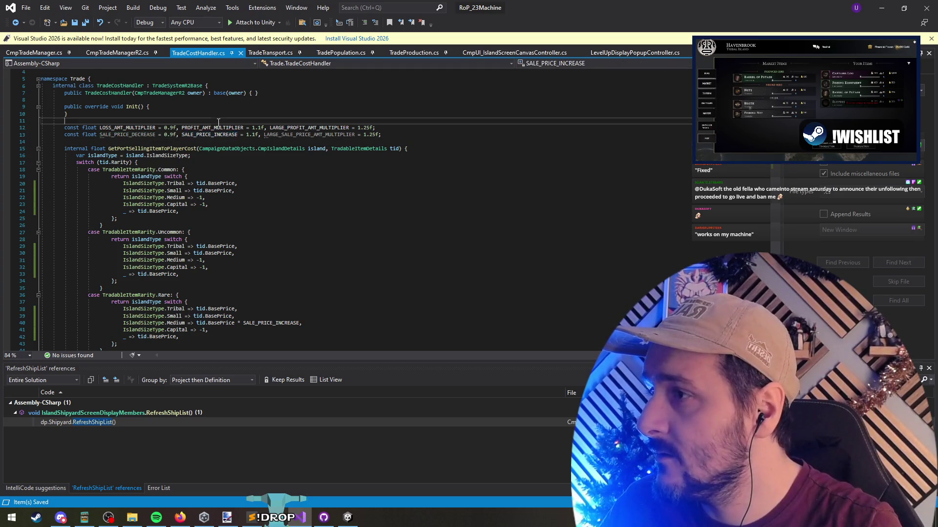
pyautogui.scroll(-3, 230, 139)
pyautogui.click(243, 141)
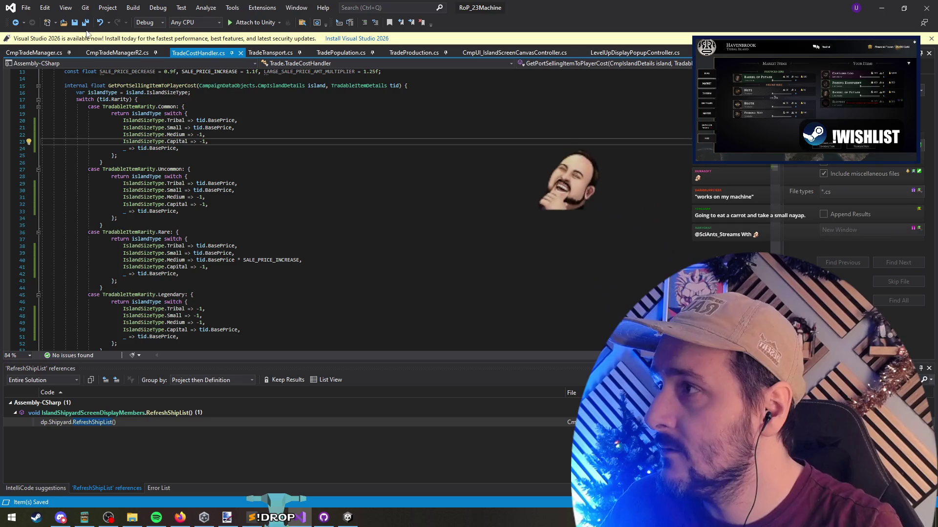
pyautogui.click(886, 5)
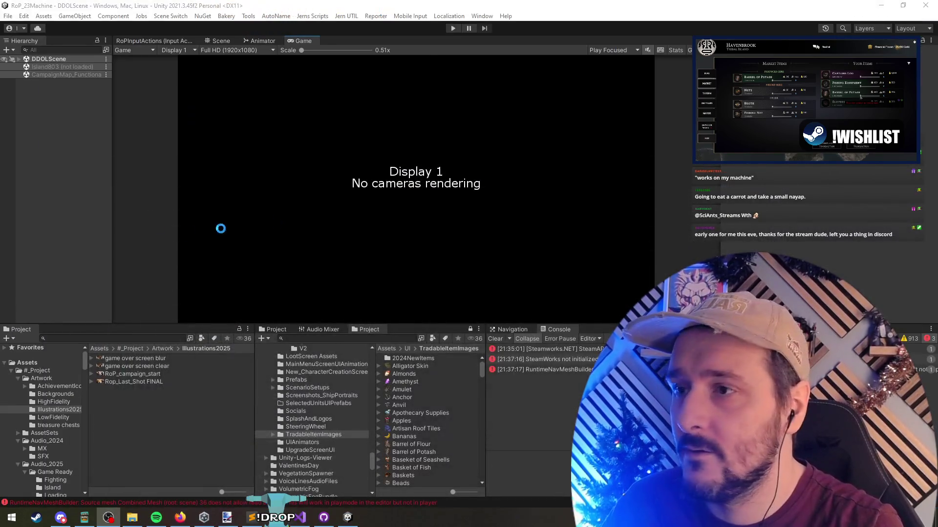
pyautogui.click(303, 518)
pyautogui.click(234, 225)
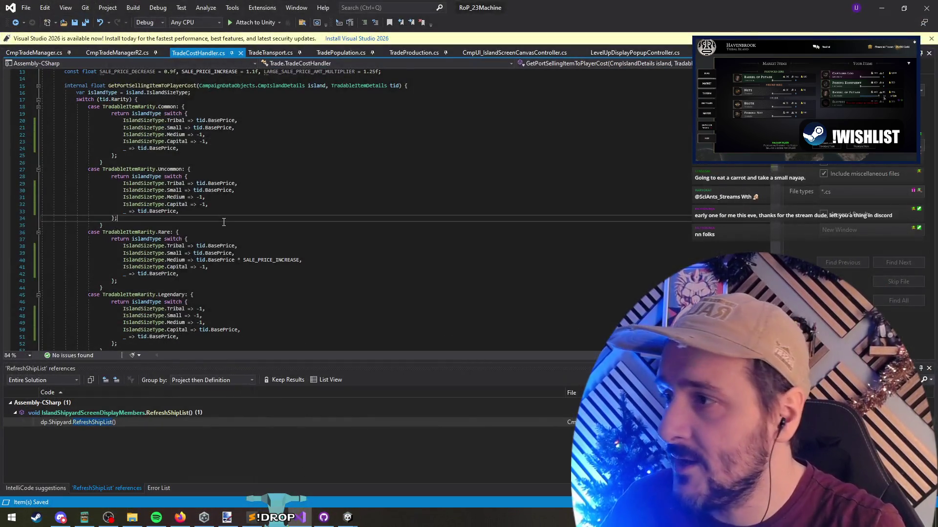
pyautogui.scroll(2, 236, 224)
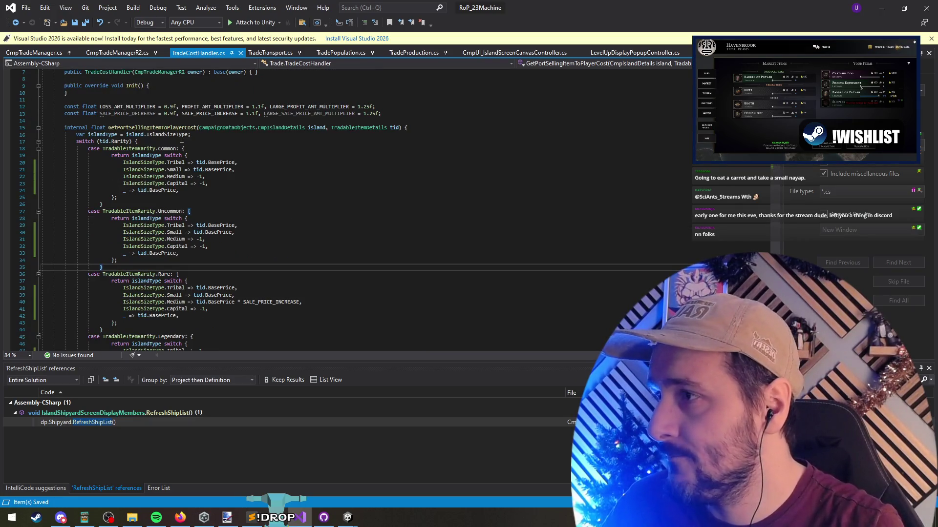
pyautogui.scroll(-16, 182, 139)
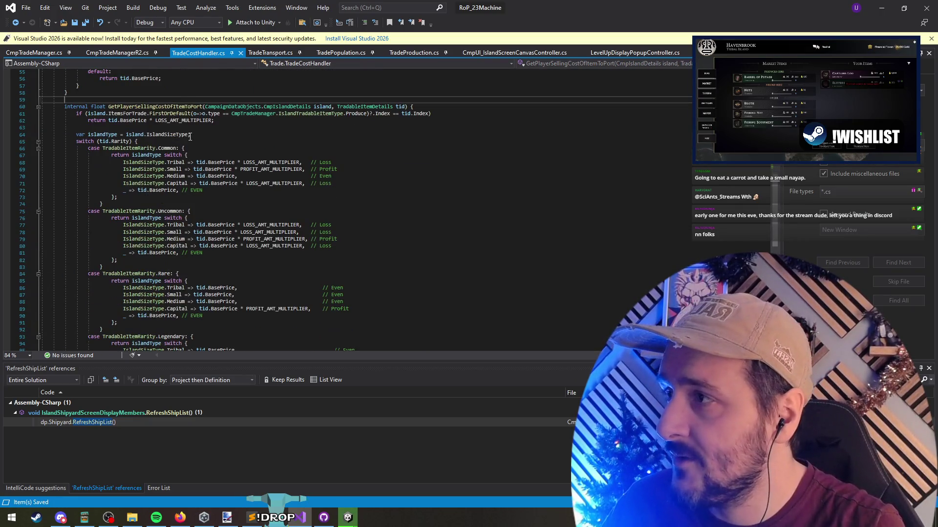
pyautogui.scroll(-2, 190, 136)
pyautogui.moveTo(44, 73)
pyautogui.mouseDown()
pyautogui.moveTo(203, 293)
pyautogui.moveTo(210, 280)
pyautogui.moveTo(427, 234)
pyautogui.mouseUp()
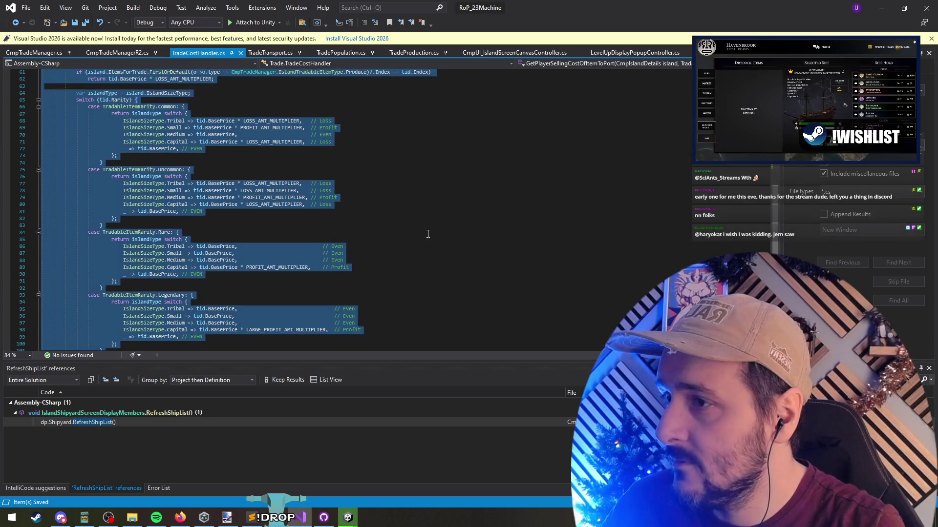
pyautogui.click(428, 234)
pyautogui.scroll(-1, 391, 224)
pyautogui.click(296, 100)
pyautogui.click(167, 85)
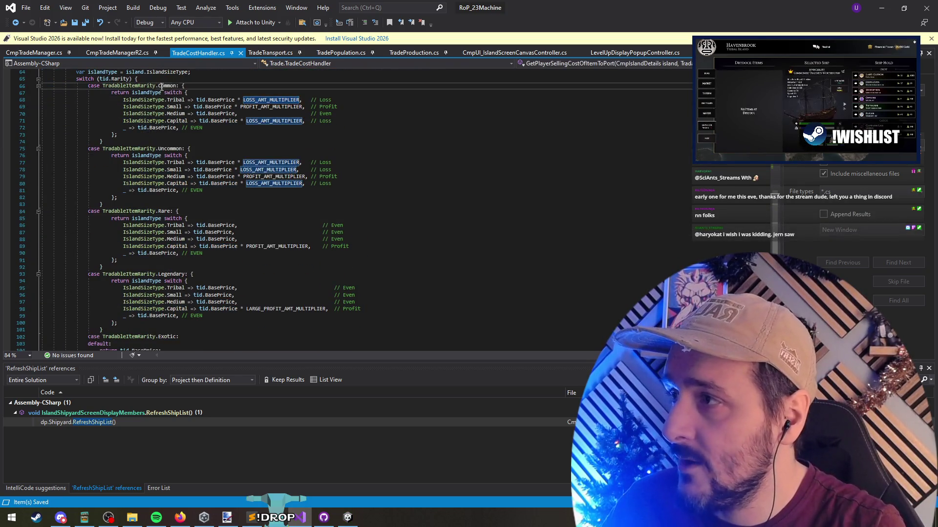
pyautogui.moveTo(149, 90)
pyautogui.mouseDown()
pyautogui.moveTo(118, 135)
pyautogui.moveTo(203, 127)
pyautogui.mouseUp()
pyautogui.click(203, 128)
pyautogui.moveTo(124, 127)
pyautogui.mouseDown()
pyautogui.moveTo(111, 92)
pyautogui.moveTo(124, 128)
pyautogui.mouseUp()
pyautogui.click(111, 92)
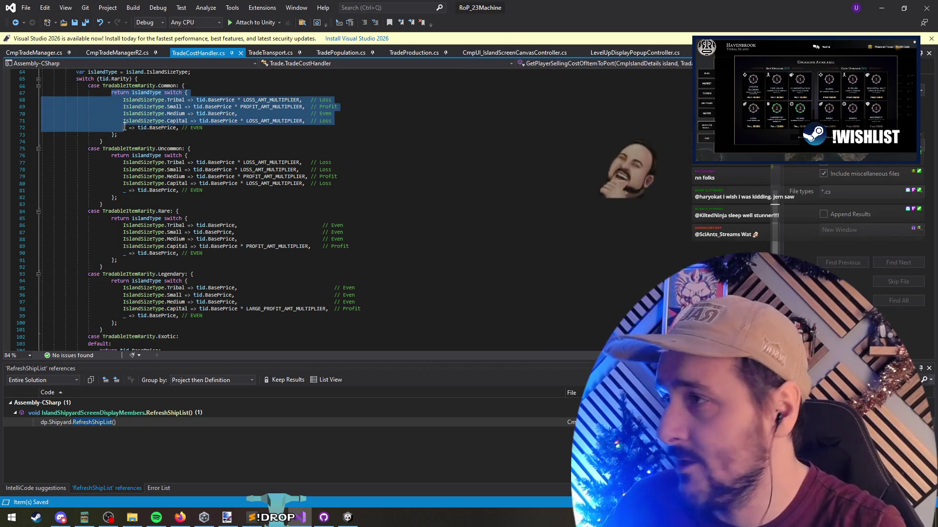
pyautogui.click(124, 127)
pyautogui.click(111, 156)
pyautogui.moveTo(112, 161)
pyautogui.mouseDown()
pyautogui.moveTo(117, 198)
pyautogui.moveTo(112, 165)
pyautogui.mouseUp()
pyautogui.moveTo(111, 92); pyautogui.dragTo(127, 133)
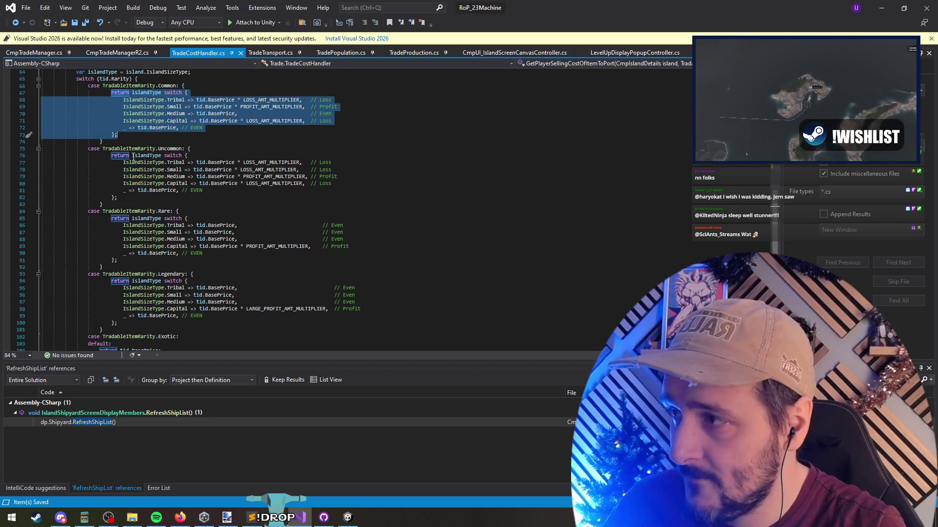
pyautogui.moveTo(112, 219)
pyautogui.mouseDown()
pyautogui.moveTo(123, 239)
pyautogui.moveTo(117, 260)
pyautogui.mouseUp()
pyautogui.click(117, 260)
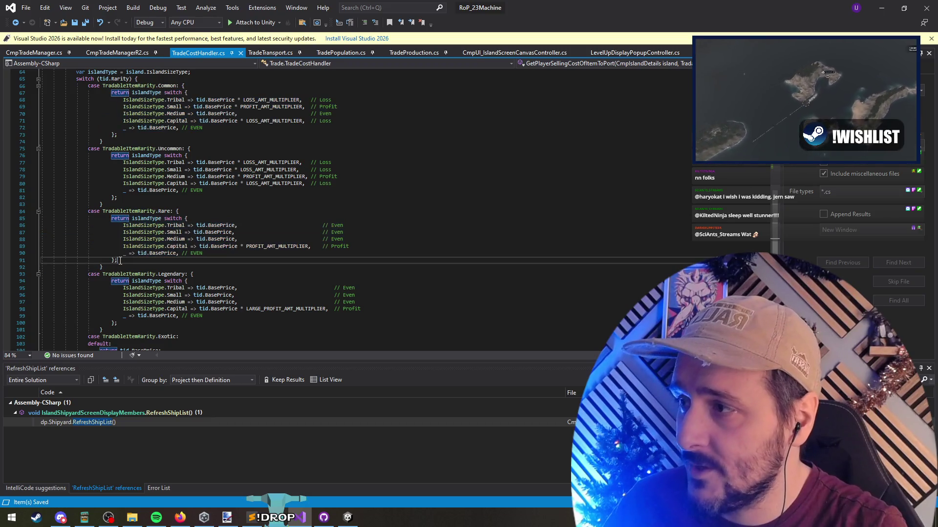
pyautogui.doubleClick(277, 247)
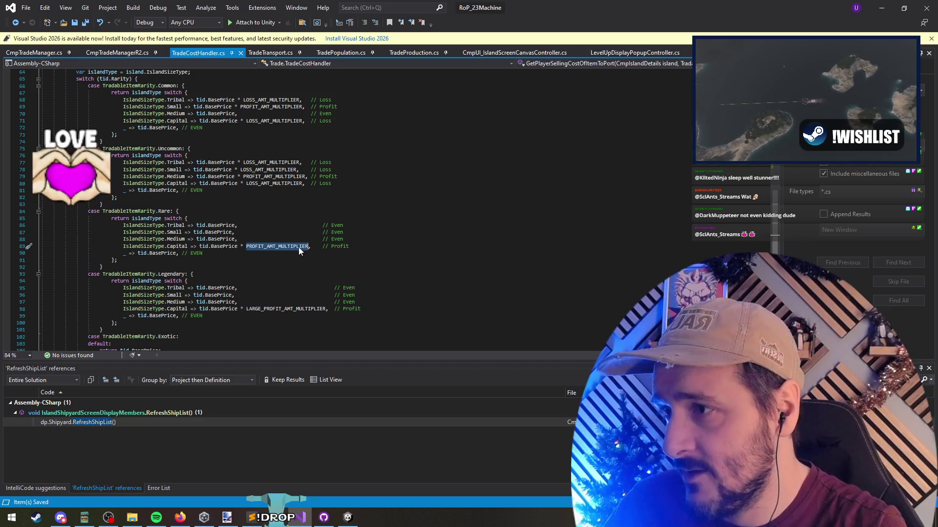
pyautogui.click(194, 210)
pyautogui.scroll(2, 195, 210)
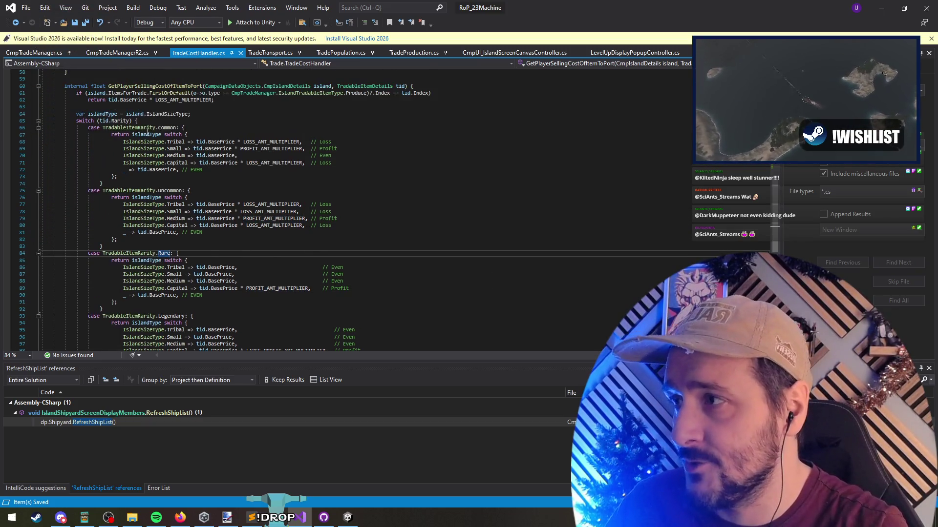
pyautogui.click(148, 104)
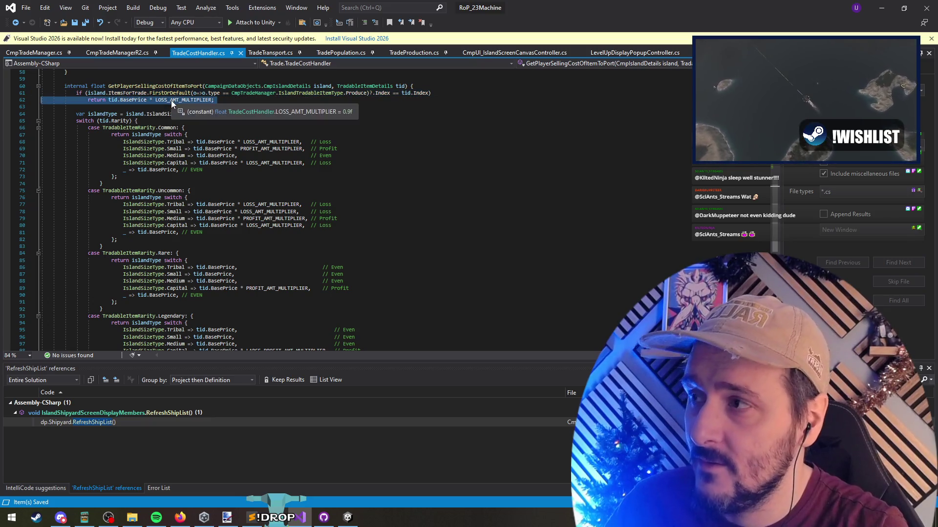
pyautogui.click(263, 100)
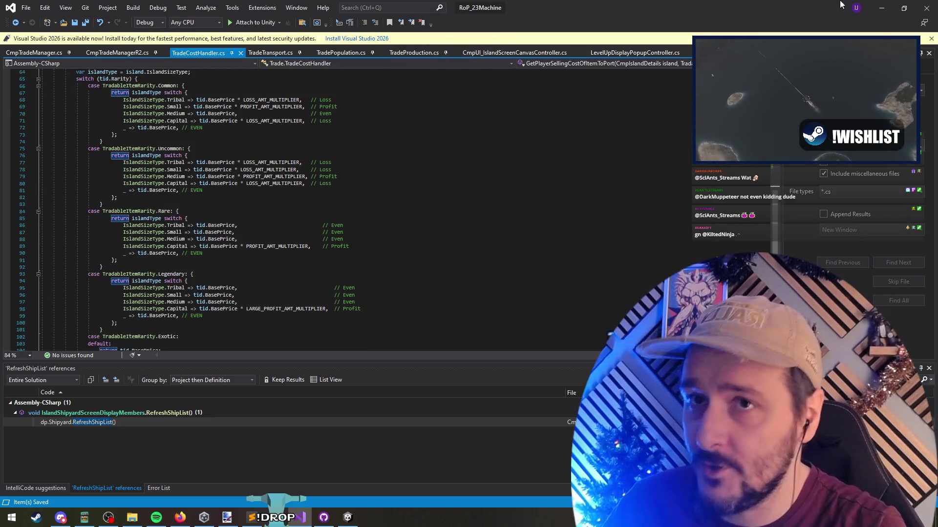
pyautogui.click(875, 12)
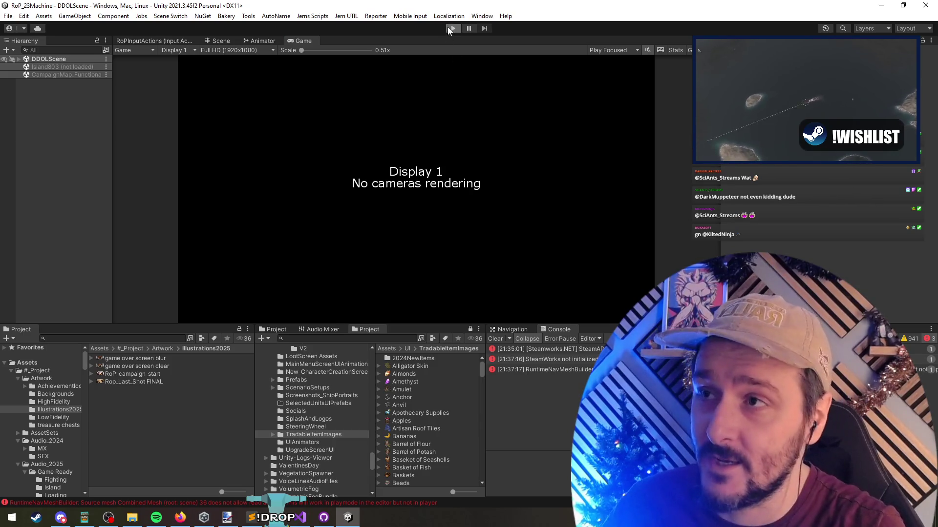
# Step: Enter Play mode, continue the saved campaign, and open The Plain Isles market
pyautogui.click(451, 28)
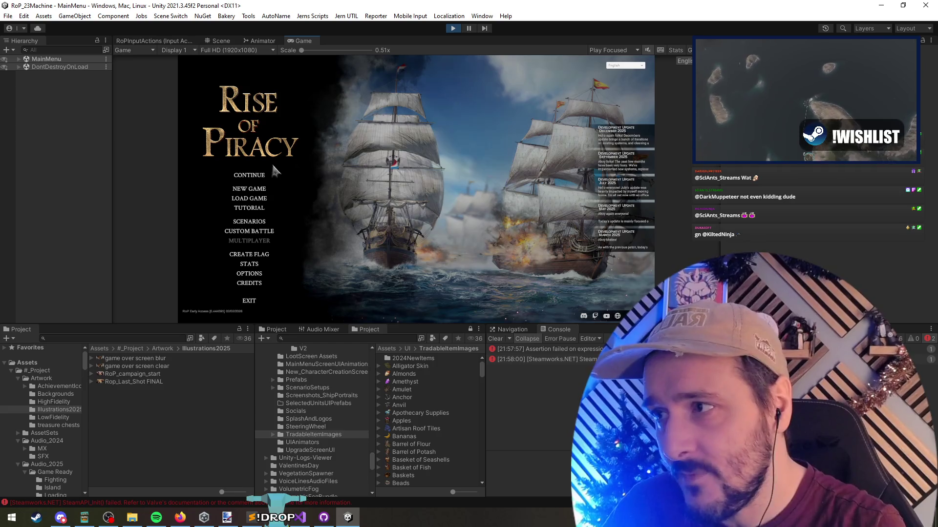
pyautogui.click(260, 177)
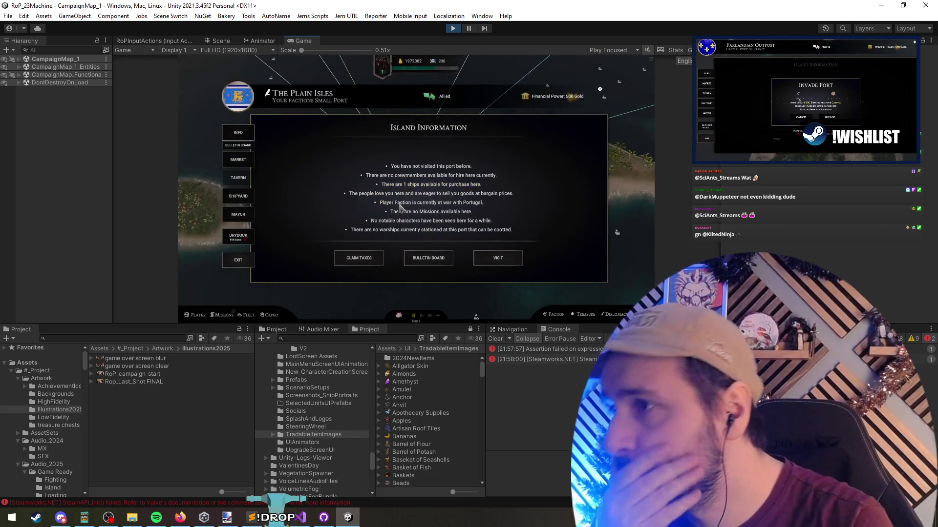
pyautogui.click(243, 163)
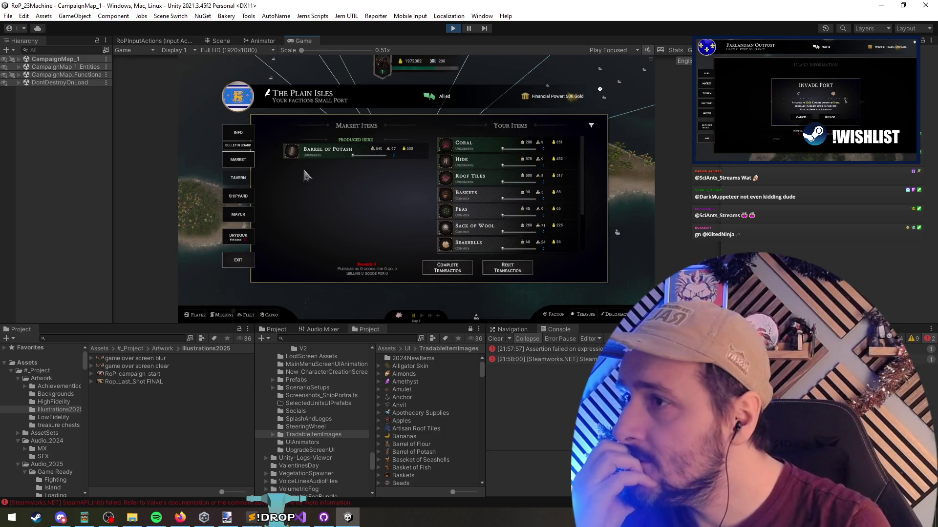
# Step: Leave The Plain Isles port anyway, sail to a new spot, and close Gilsano Skerry's info
pyautogui.click(252, 263)
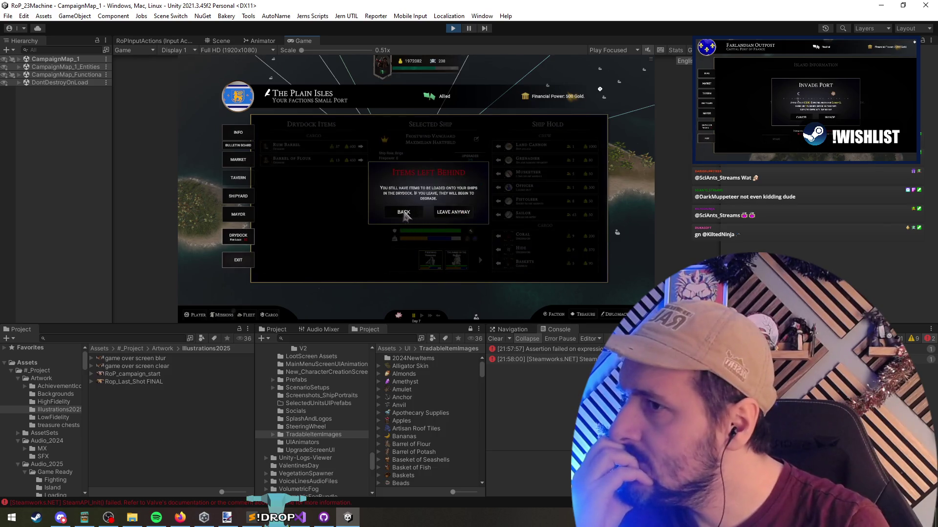
pyautogui.click(454, 214)
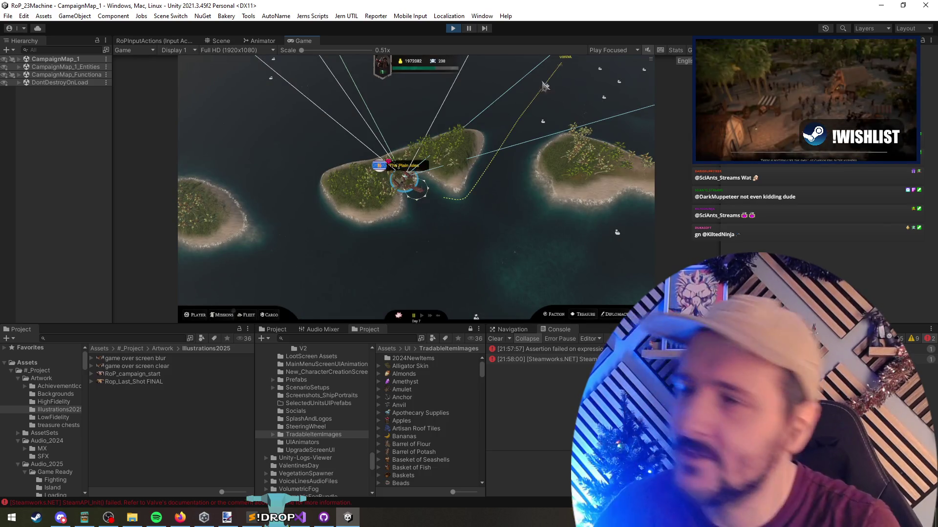
pyautogui.click(530, 90)
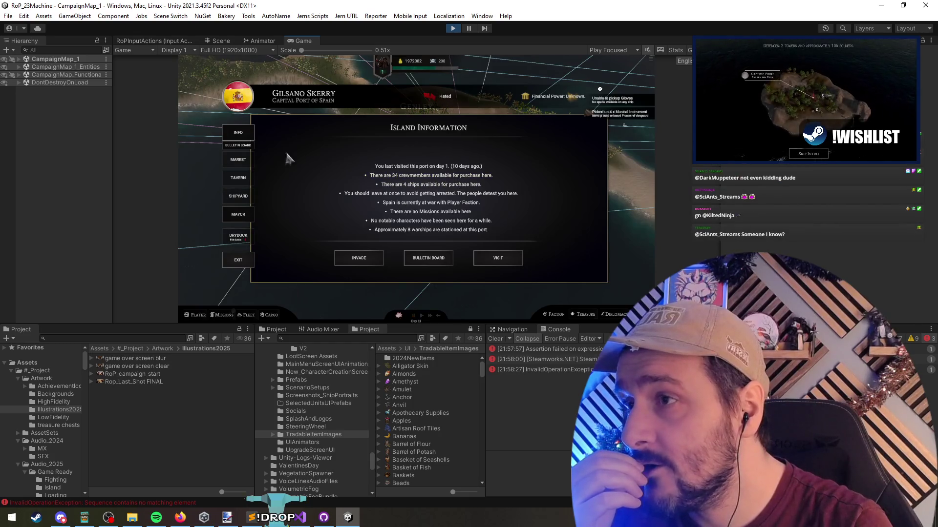
pyautogui.click(242, 261)
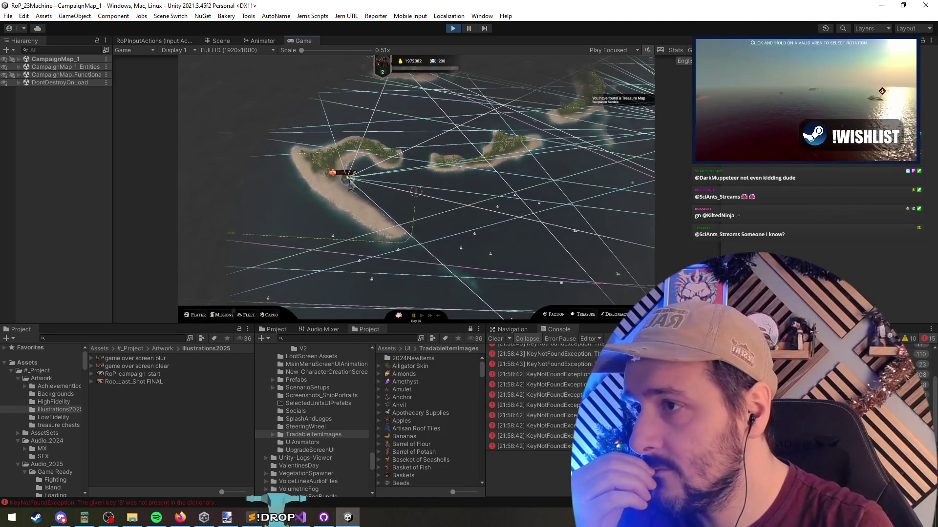
# Step: Find all references to GetTimeToSpeedModifierAmount from line 78 of TimeActions.cs
pyautogui.hotkey('alt', 'Tab')
pyautogui.doubleClick(157, 210)
pyautogui.rightClick(156, 211)
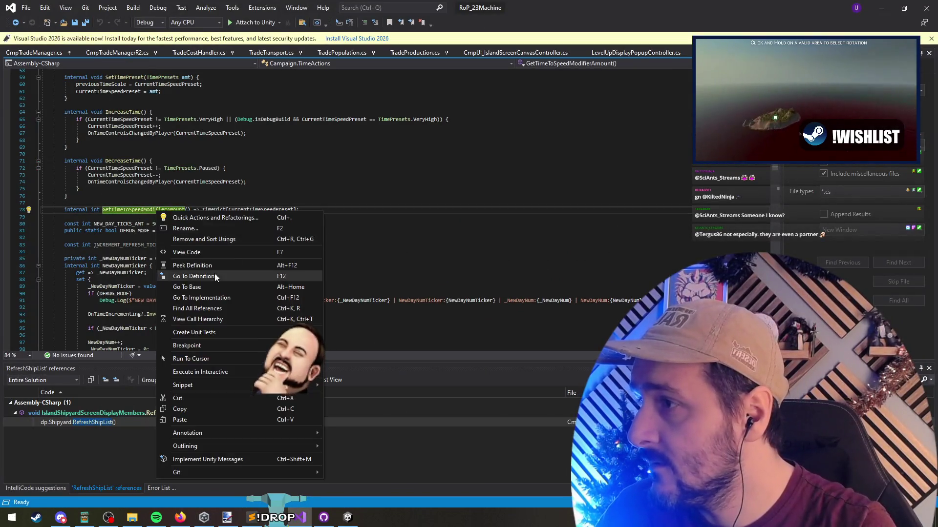
pyautogui.click(206, 309)
# Step: Compare the 7 listed references against the errors logged in the Unity console
pyautogui.hotkey('alt', 'Tab')
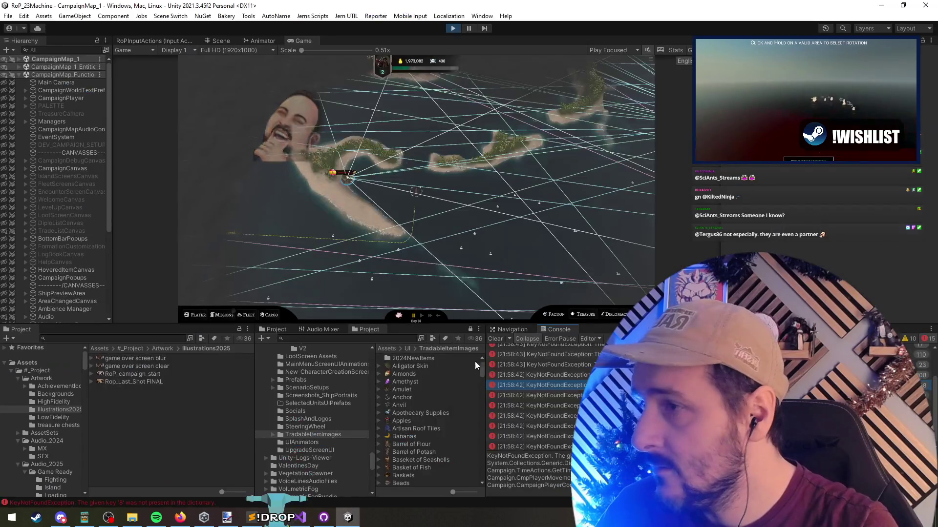
pyautogui.hotkey('alt', 'Tab')
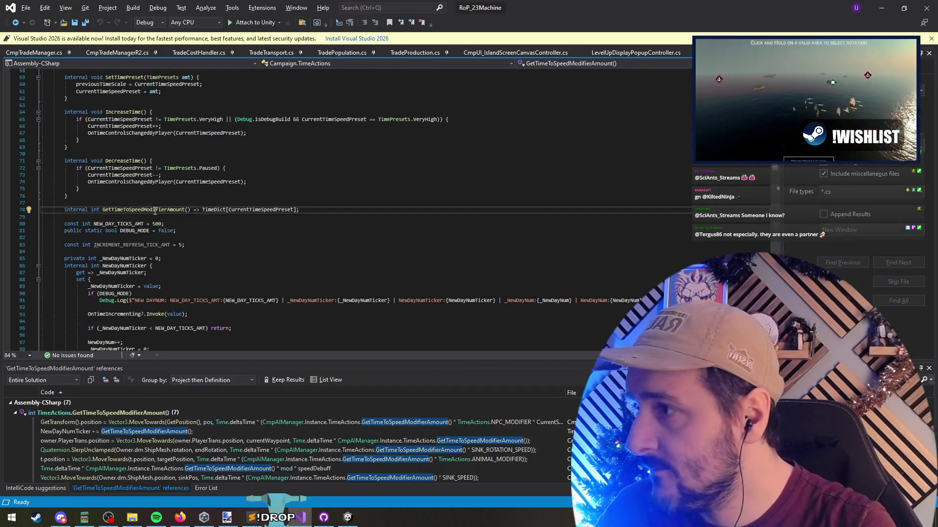
pyautogui.hotkey('alt', 'Tab')
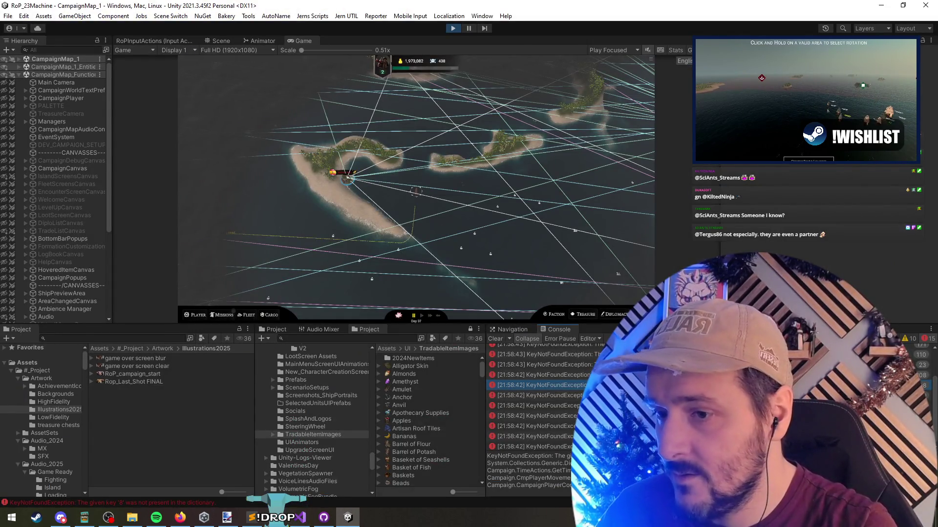
pyautogui.hotkey('alt', 'Tab')
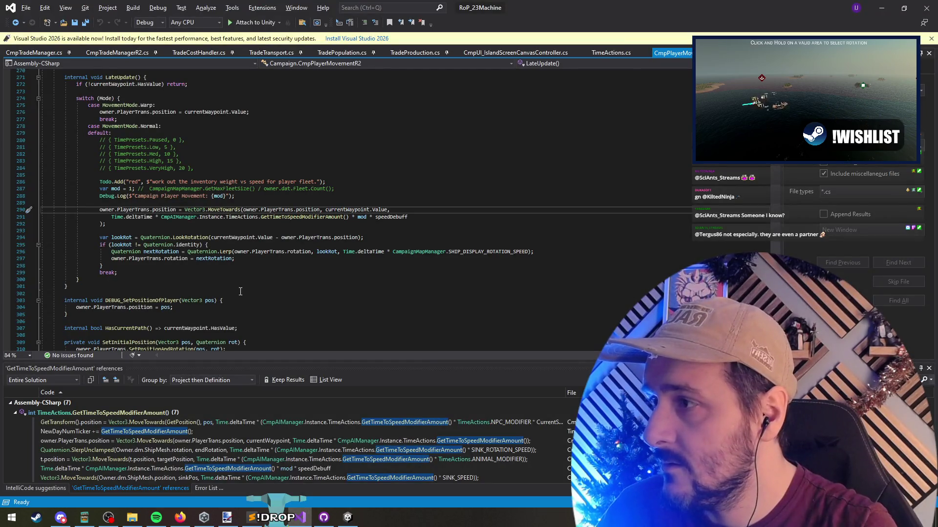
pyautogui.hotkey('alt', 'Tab')
pyautogui.hotkey('alt', 'Tab')
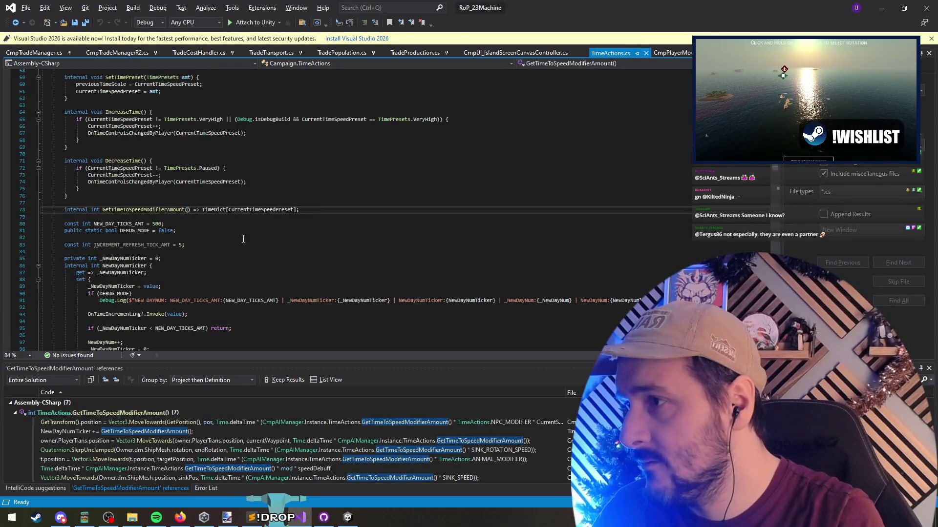
pyautogui.hotkey('alt', 'Tab')
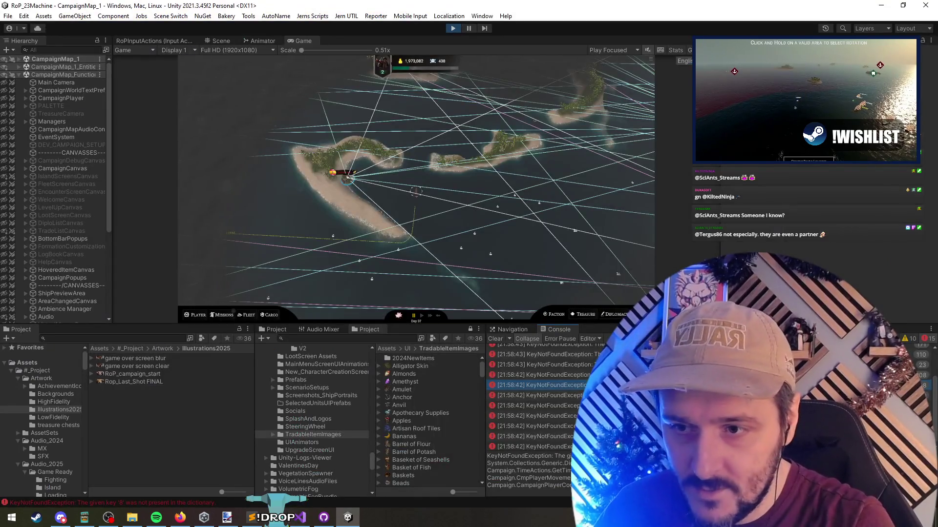
pyautogui.click(537, 395)
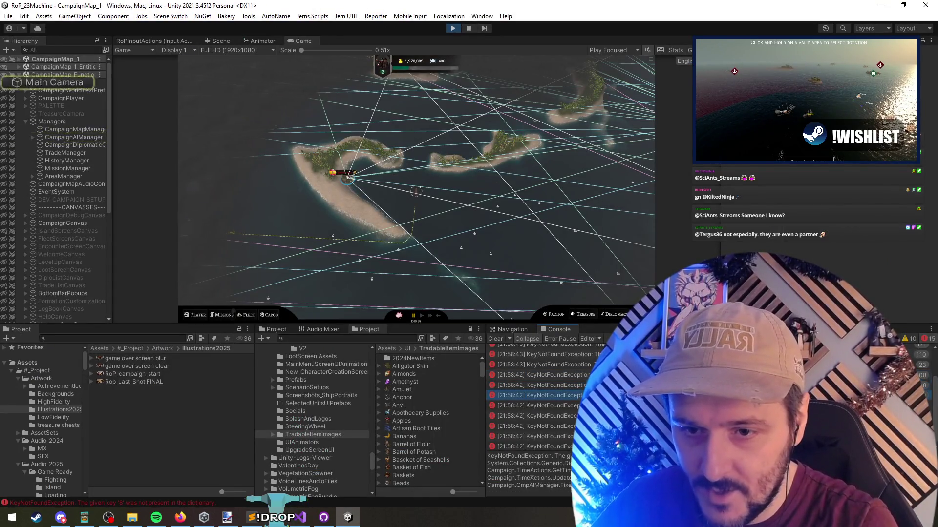
pyautogui.hotkey('alt', 'Tab')
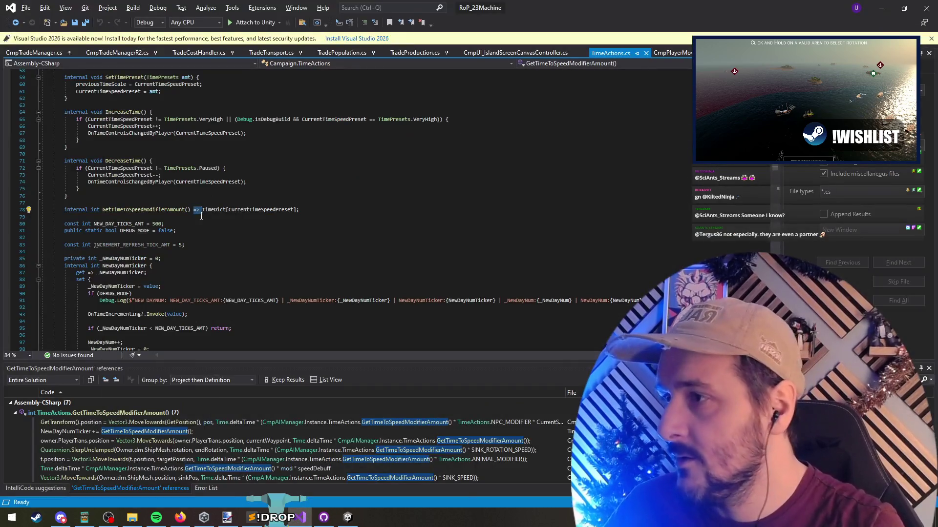
# Step: Convert GetTimeToSpeedModifierAmount from an expression body to a block body
pyautogui.write('{')
pyautogui.press('Return')
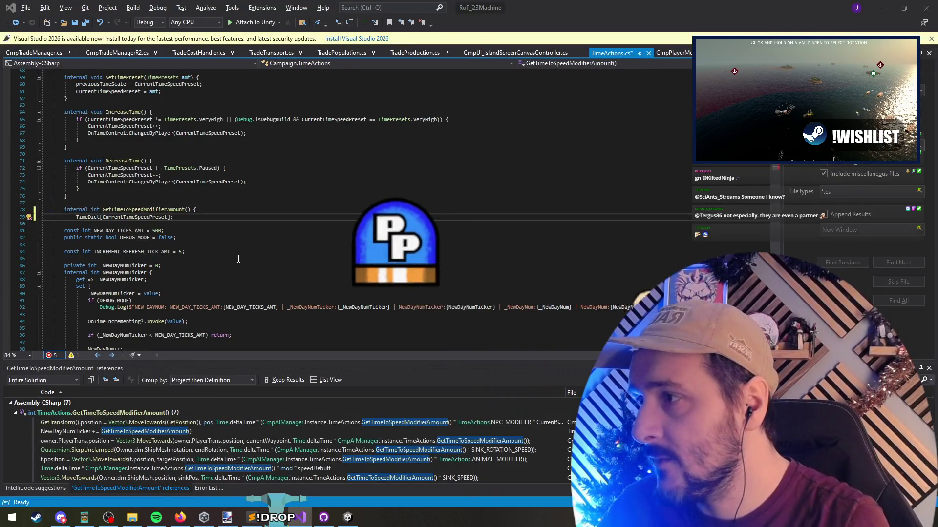
pyautogui.hotkey('alt', 'Tab')
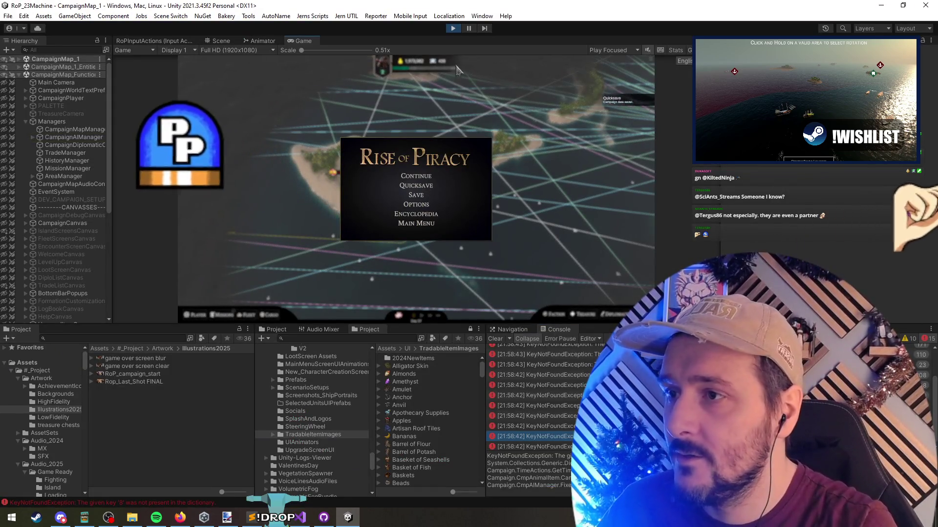
pyautogui.hotkey('alt', 'Tab')
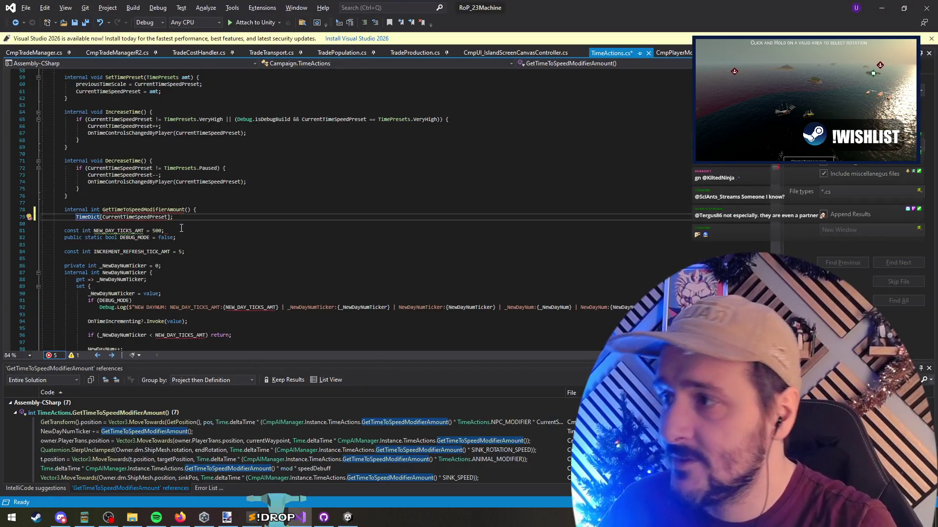
pyautogui.press('Return')
pyautogui.write('}')
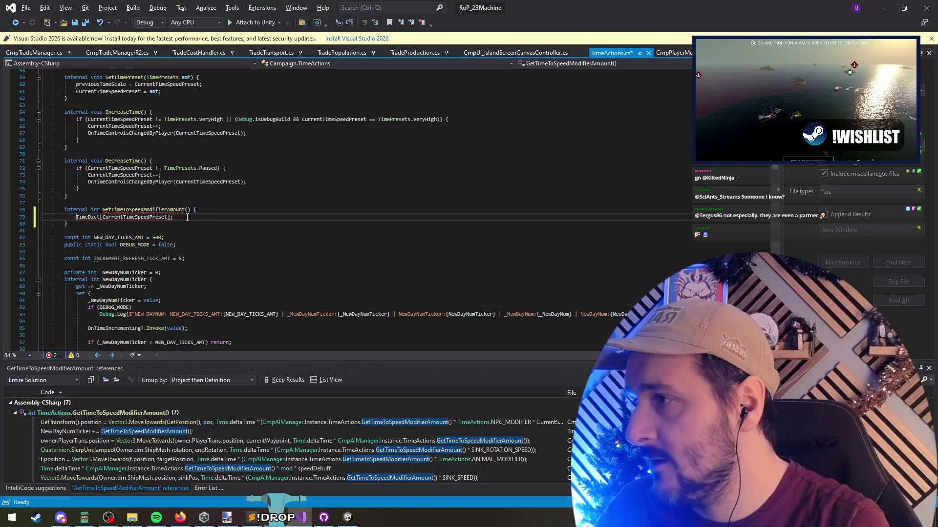
pyautogui.write('return')
# Step: Add an if (!TimeDict.ContainsKey(CurrentTimeSpeedPreset)) check above the return statement
pyautogui.press('Return')
pyautogui.write('return ')
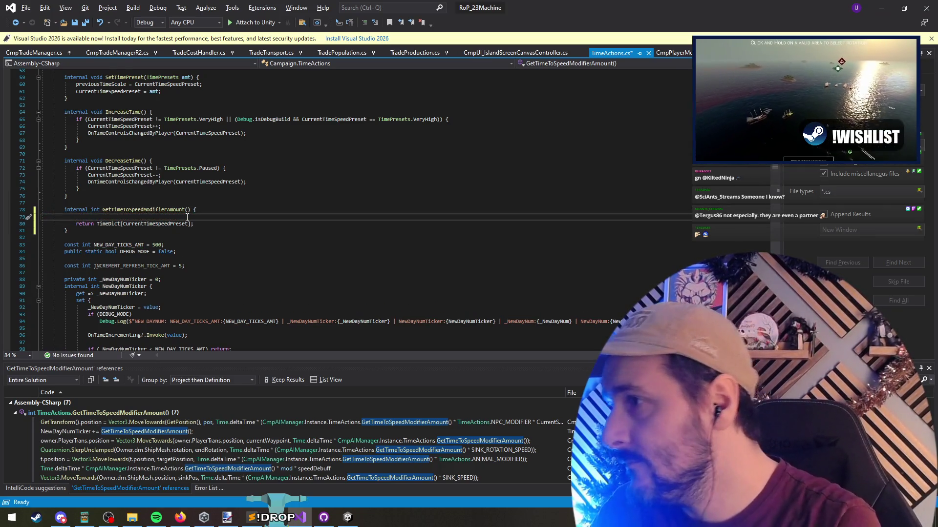
pyautogui.write('if(timedict')
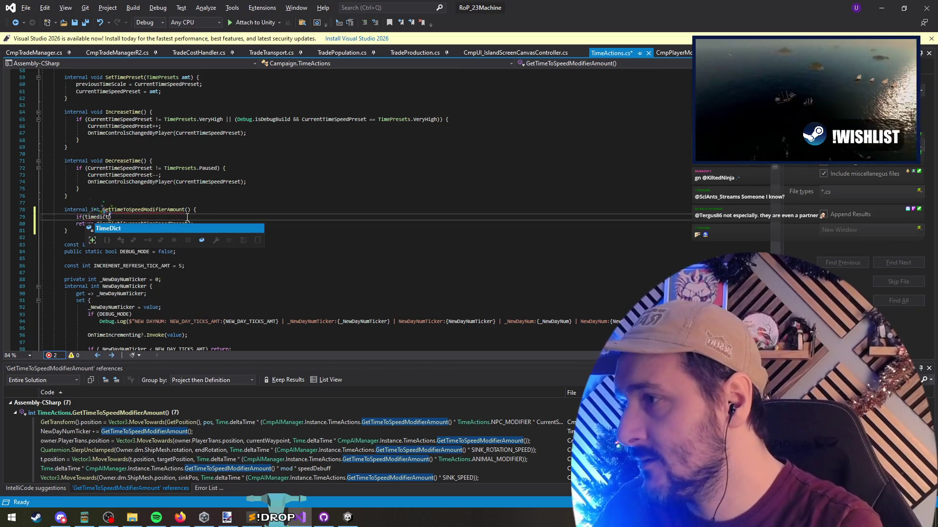
pyautogui.write('.contains')
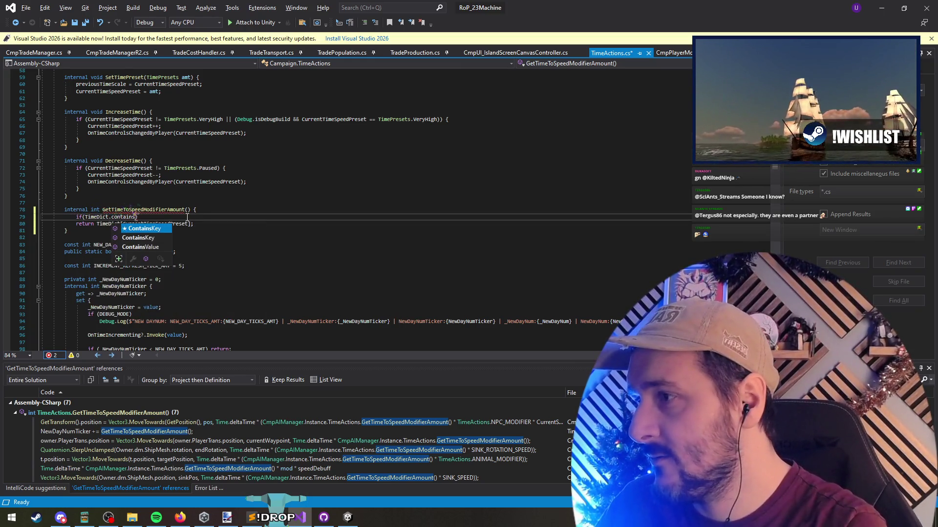
pyautogui.press('Tab')
pyautogui.write('[')
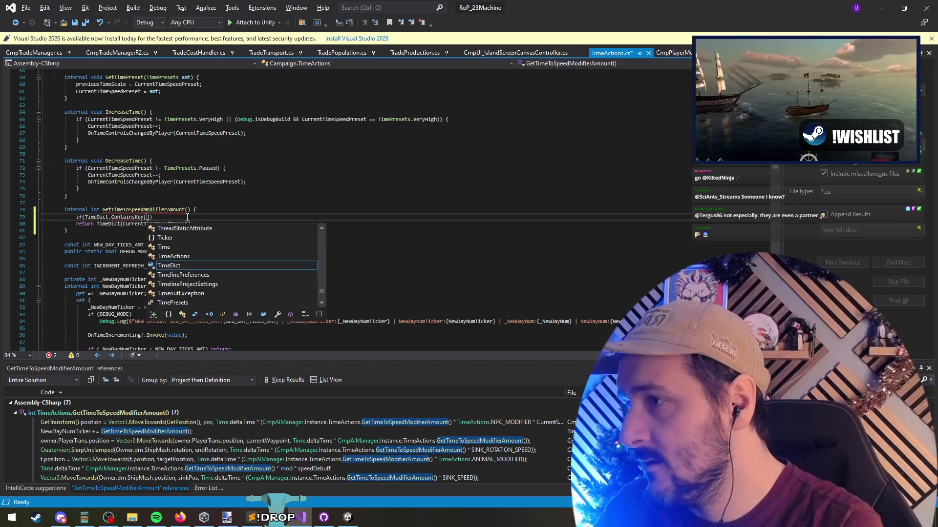
pyautogui.press('Up')
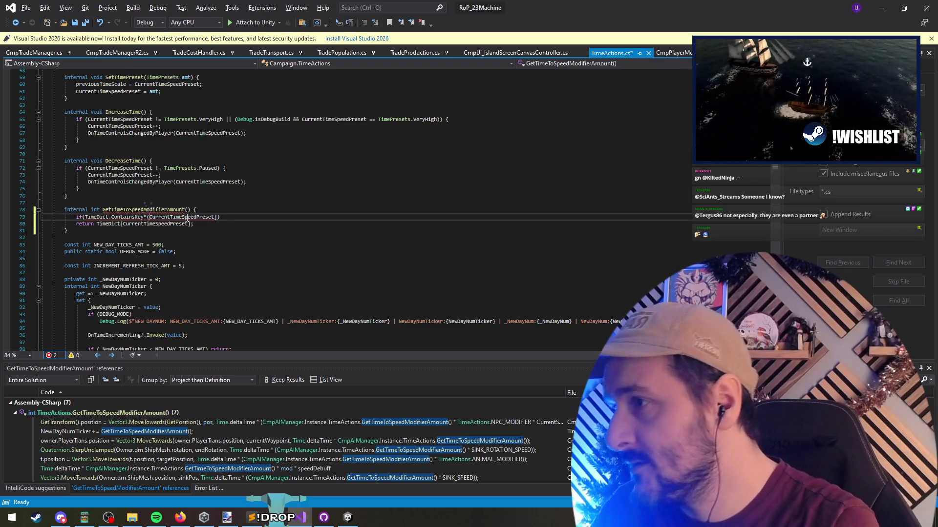
pyautogui.press('BackSpace')
pyautogui.write('(')
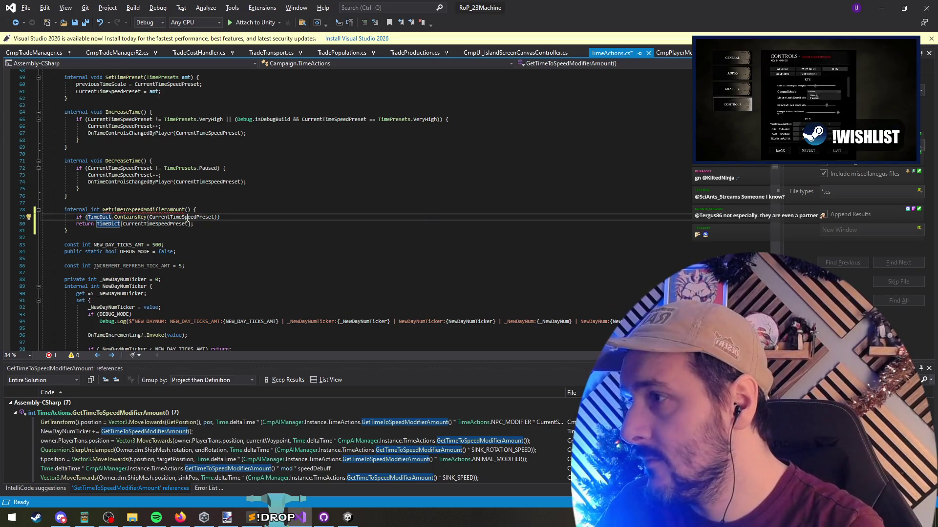
pyautogui.write('!')
# Step: Add the TimeDict[TimePresets.VeryHigh] fallback line under the check and save TimeActions.cs
pyautogui.press('Return')
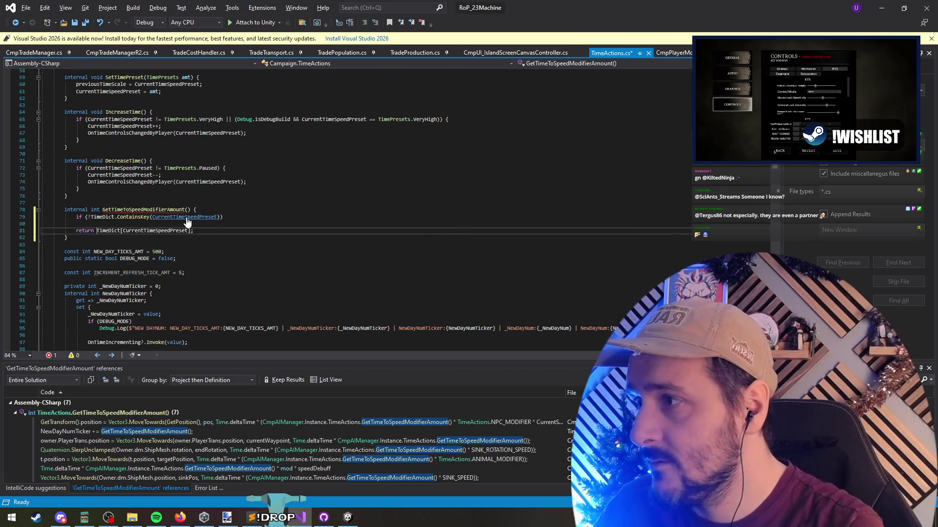
pyautogui.press('Up')
pyautogui.write('TimeDict[')
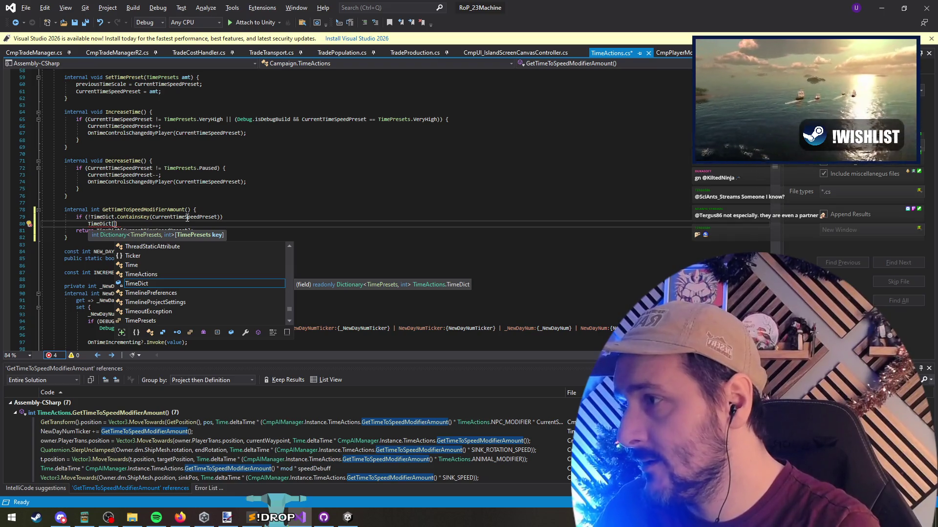
pyautogui.write('timepreset')
pyautogui.write('.max')
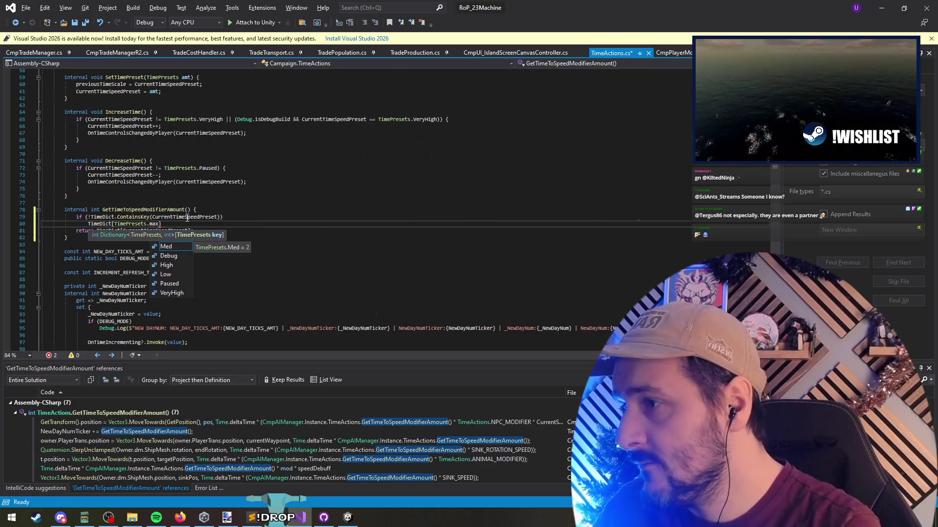
pyautogui.press('BackSpace')
pyautogui.press('BackSpace')
pyautogui.press('BackSpace')
pyautogui.write('ve')
pyautogui.press('Tab')
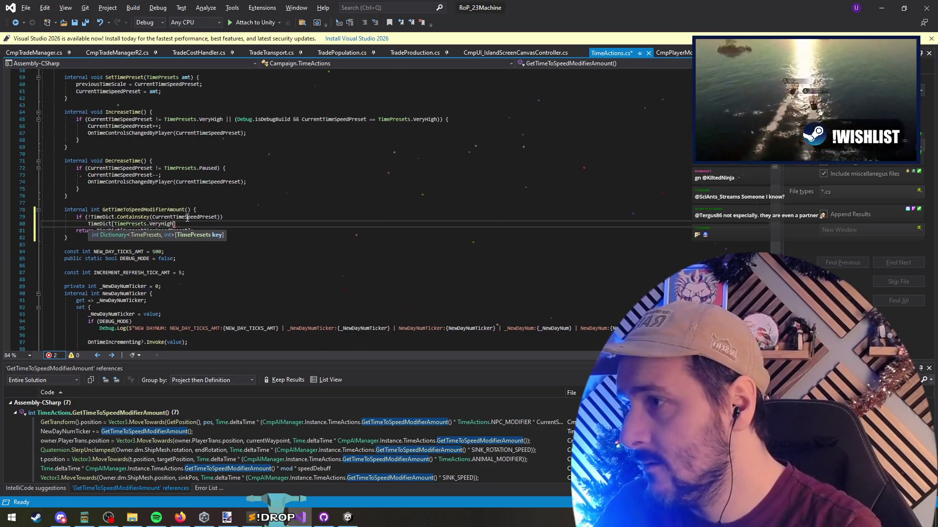
pyautogui.write(';')
pyautogui.press('Return')
pyautogui.press('Down')
pyautogui.press('Down')
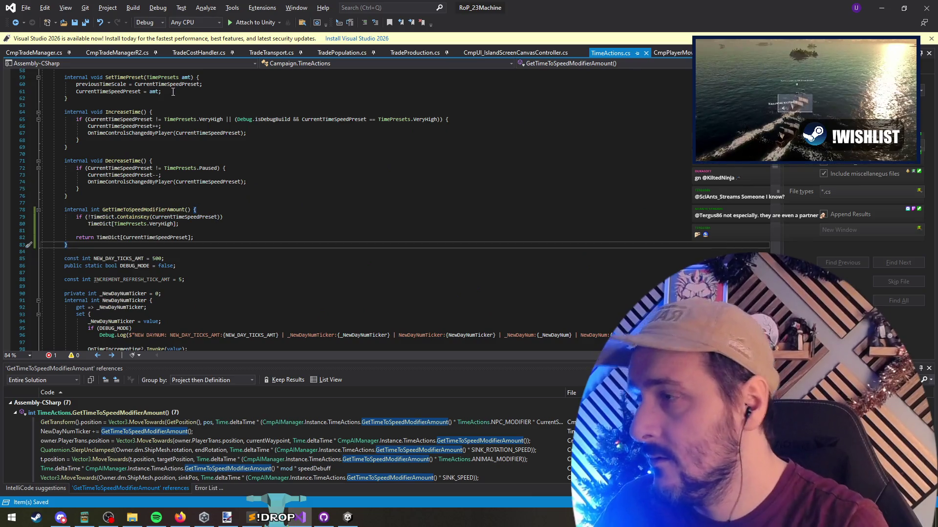
pyautogui.click(883, 6)
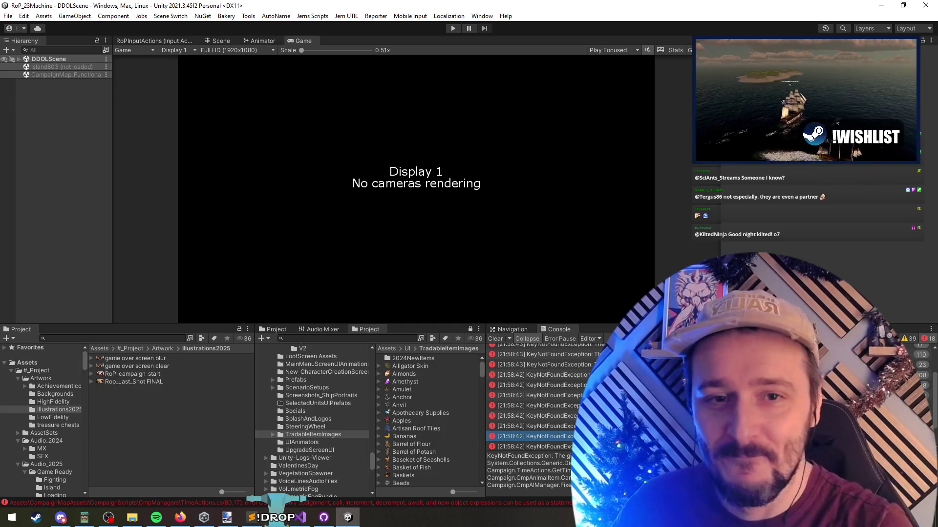
# Step: Let Unity recompile, attempt Play, and open the compiler error at TimeActions.cs line 80
pyautogui.hotkey('alt', 'Tab')
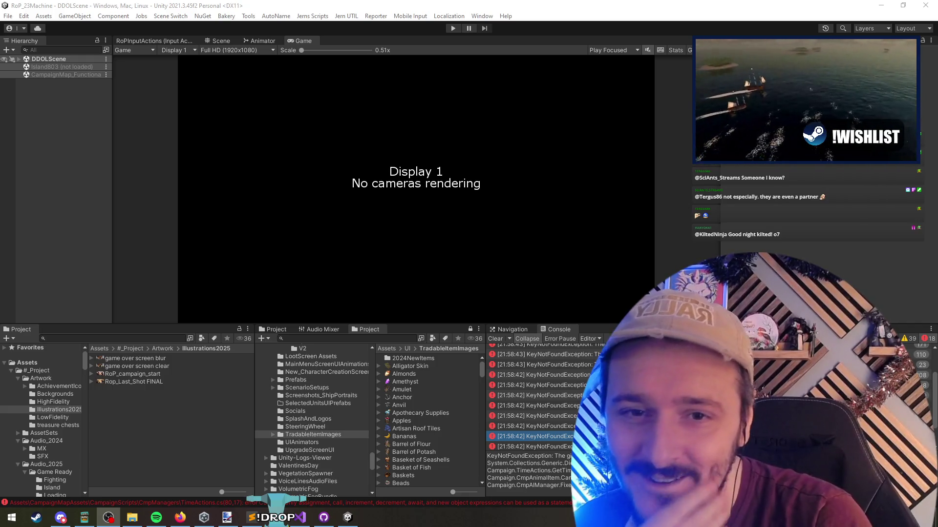
pyautogui.click(429, 131)
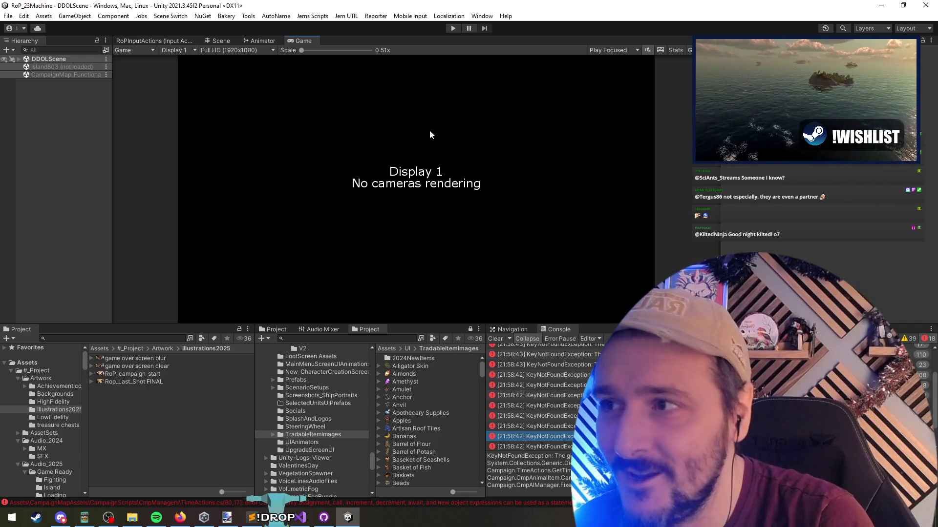
pyautogui.click(452, 29)
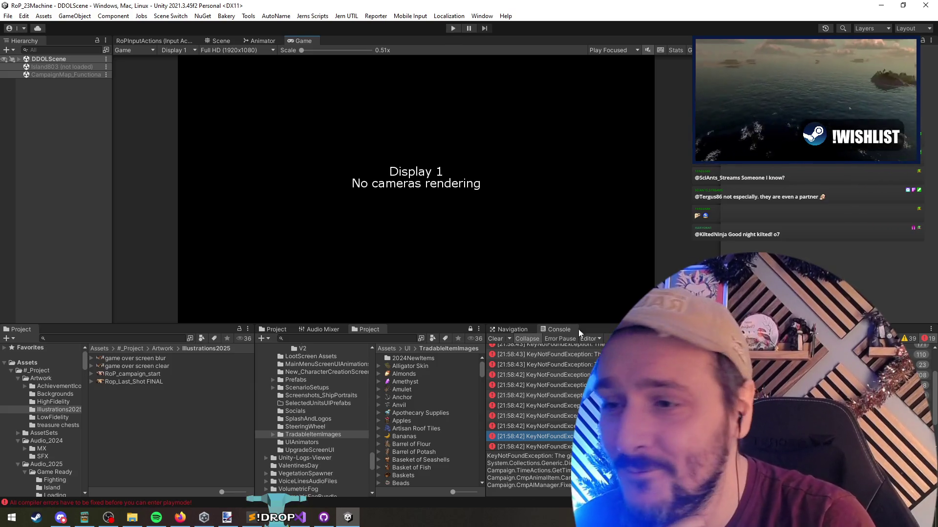
pyautogui.doubleClick(582, 345)
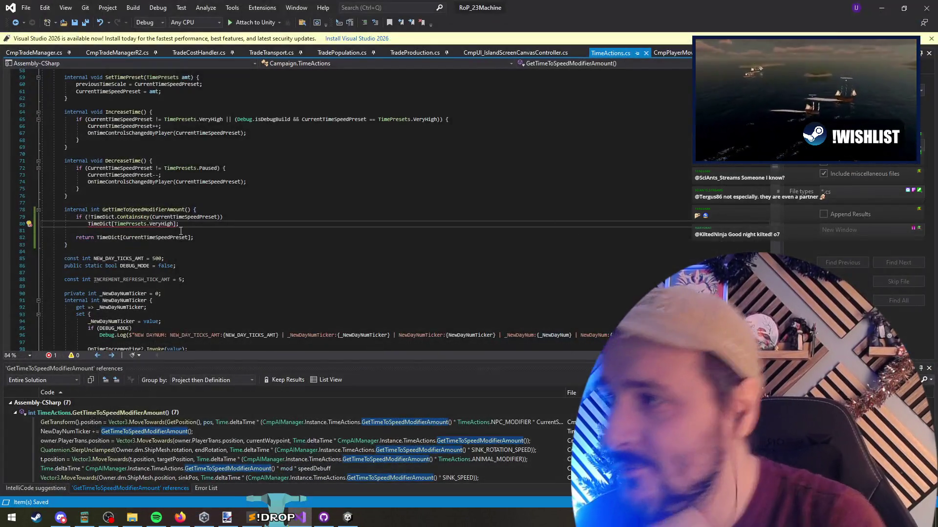
# Step: Make line 80 read return TimeDict[TimePresets.VeryHigh]; so Unity can recompile it
pyautogui.click(197, 224)
pyautogui.press('Home')
pyautogui.write('return')
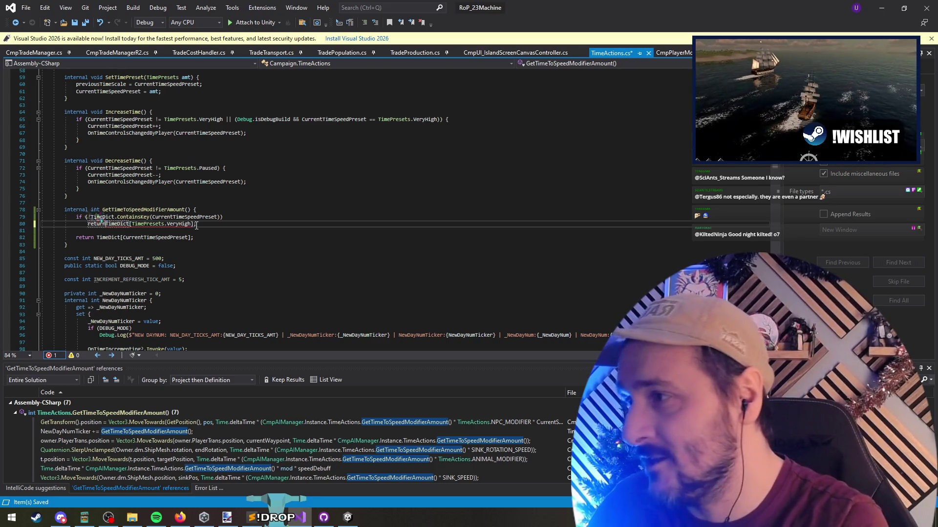
pyautogui.press('Down')
pyautogui.hotkey('alt', 'Tab')
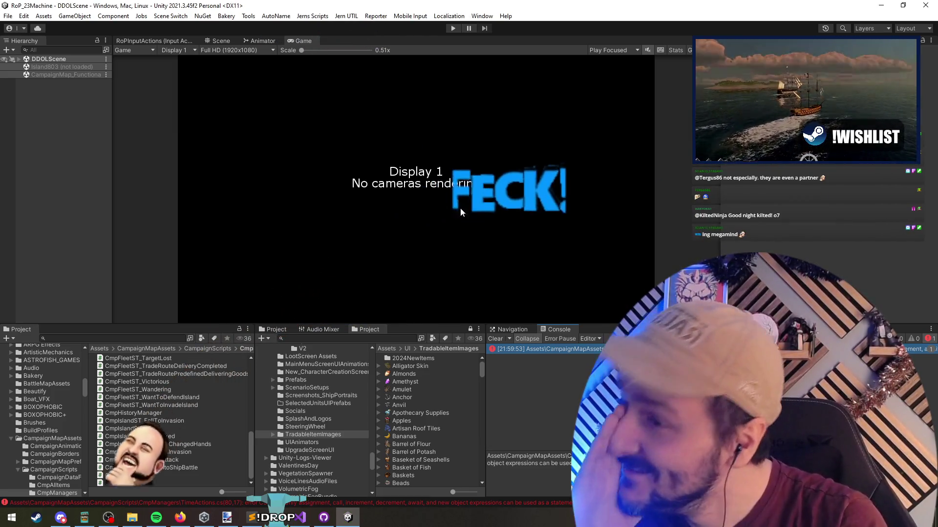
# Step: Play the game, continue the campaign, and check prices in Huntingris Islet's market
pyautogui.click(453, 28)
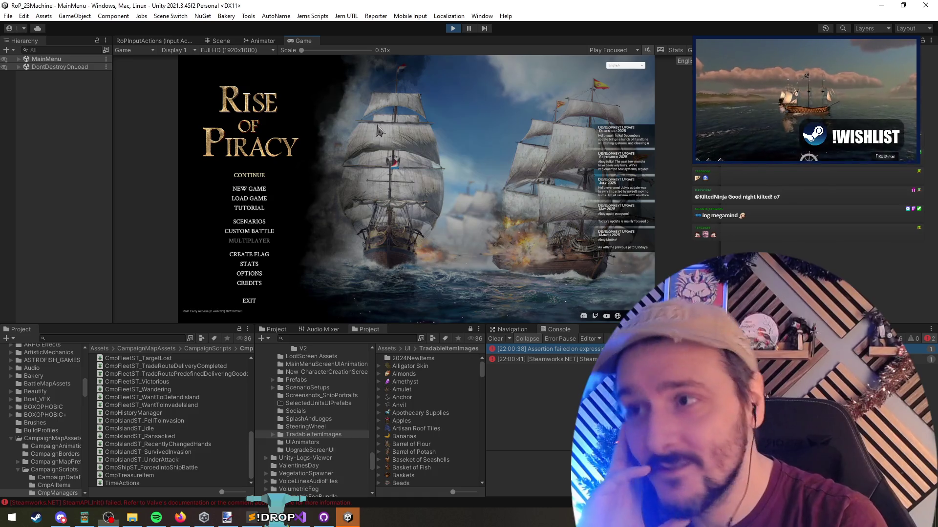
pyautogui.click(264, 176)
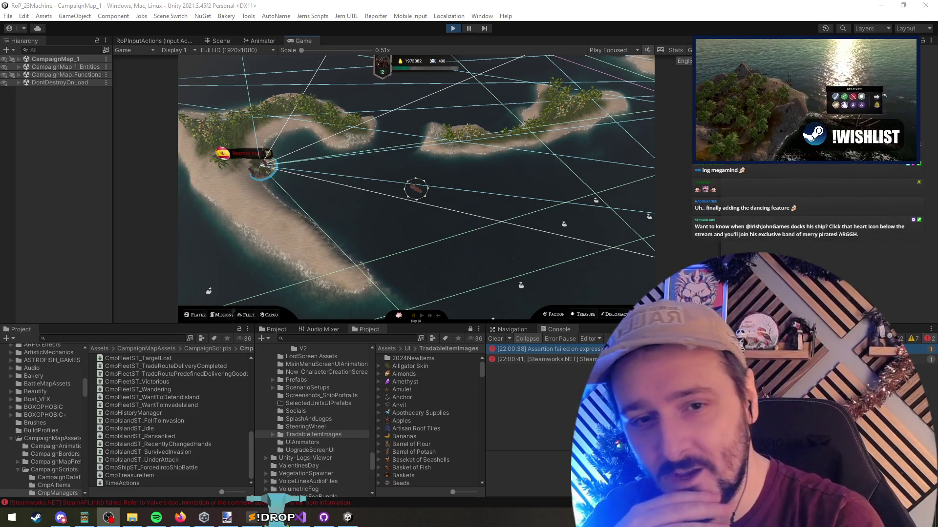
pyautogui.click(753, 169)
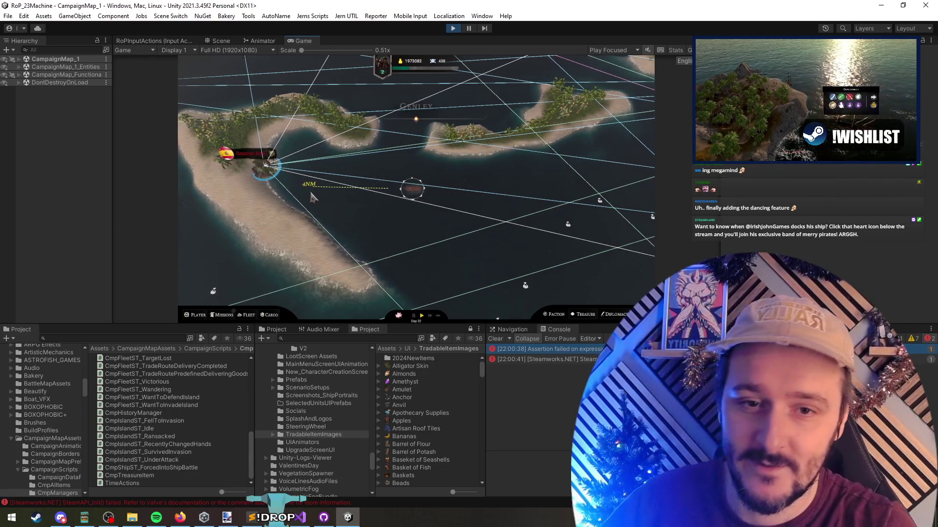
pyautogui.scroll(-5, 342, 181)
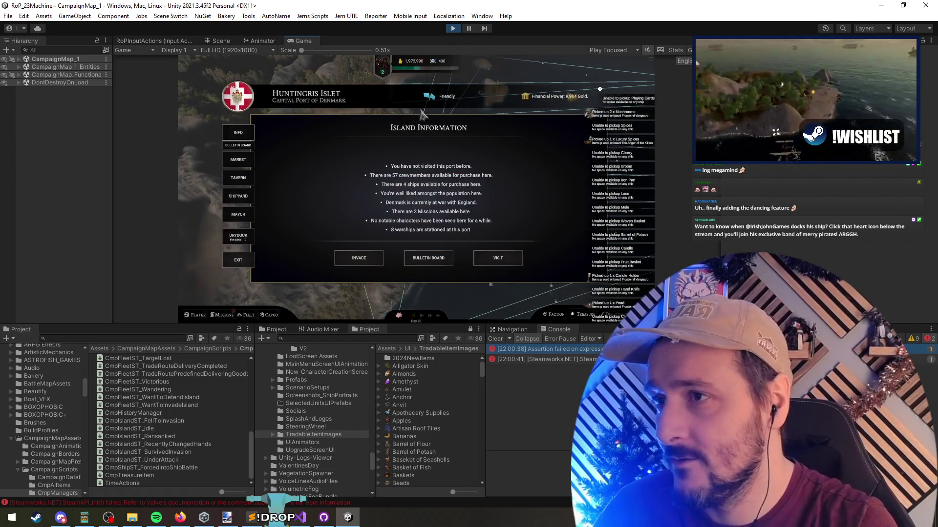
pyautogui.click(238, 159)
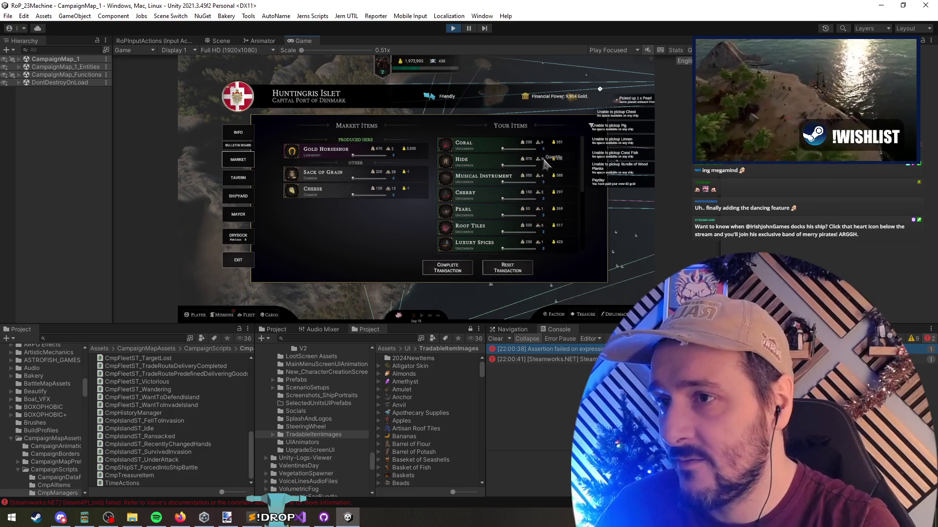
pyautogui.scroll(-2, 579, 178)
pyautogui.scroll(2, 586, 157)
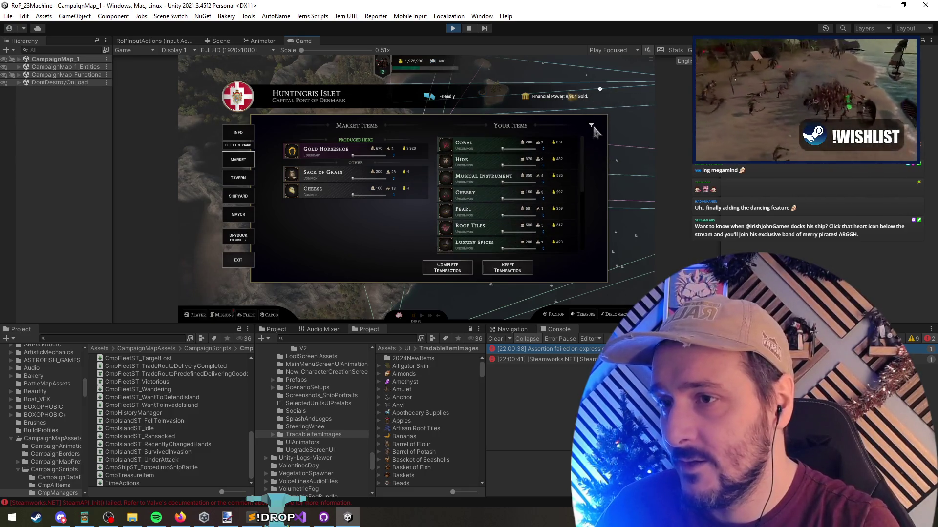
pyautogui.click(299, 518)
pyautogui.click(301, 225)
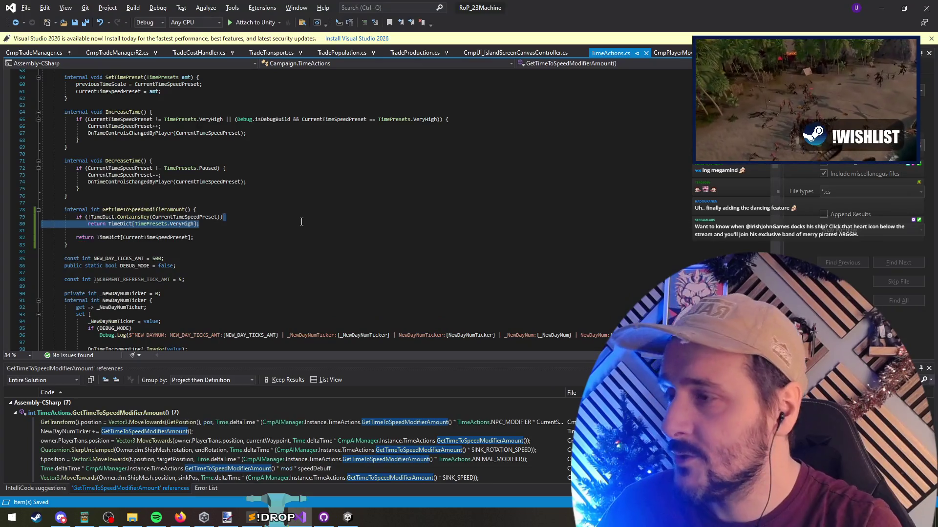
# Step: Inspect LARGE_PROFIT_AMT_MULTIPLIER, PROFIT_AMT_MULTIPLIER and LOSS_AMT_MULTIPLIER in TradeCostHandler.cs
pyautogui.hotkey('ctrl', 'Tab')
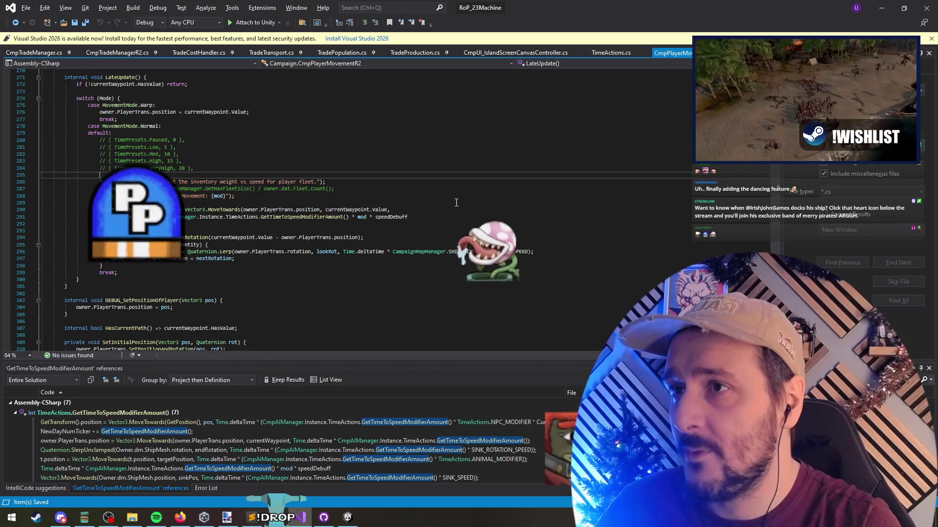
pyautogui.hotkey('ctrl', 'Tab')
pyautogui.hotkey('ctrl', 'Tab')
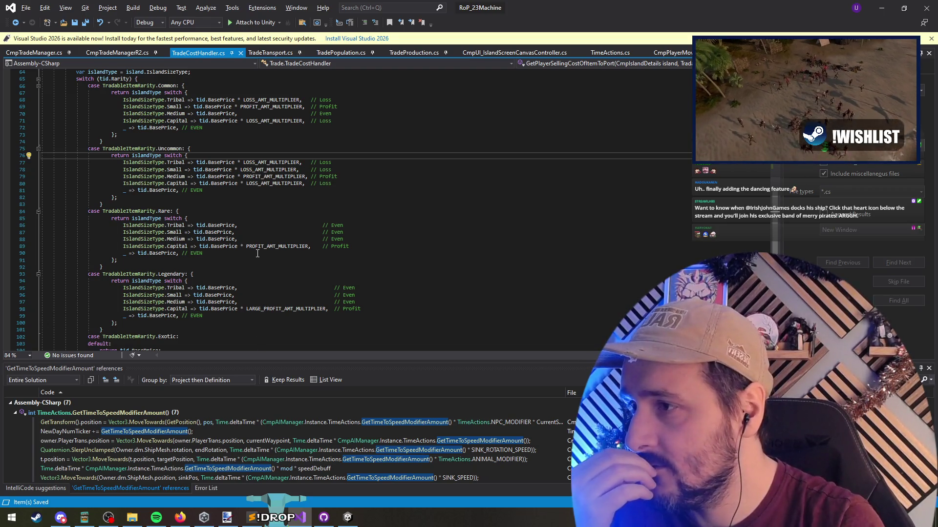
pyautogui.doubleClick(268, 310)
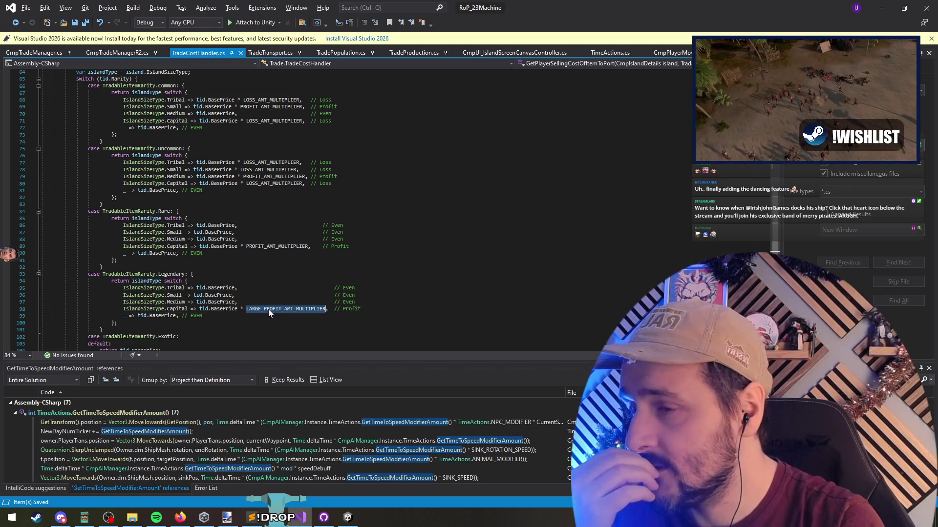
pyautogui.doubleClick(271, 247)
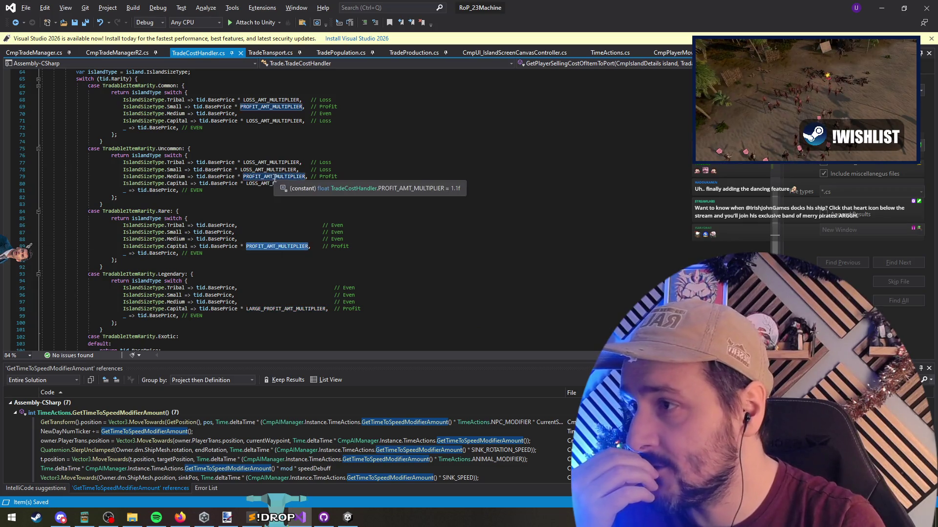
pyautogui.doubleClick(274, 120)
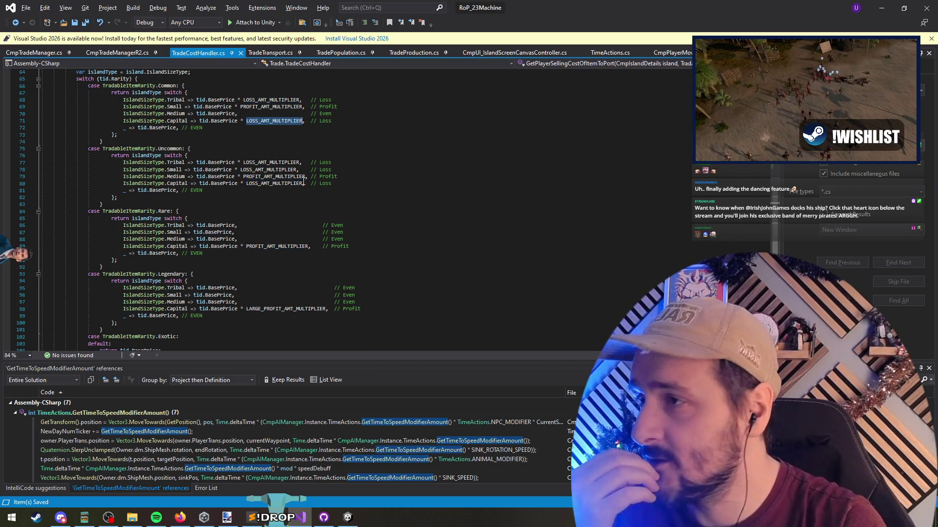
pyautogui.scroll(7, 384, 217)
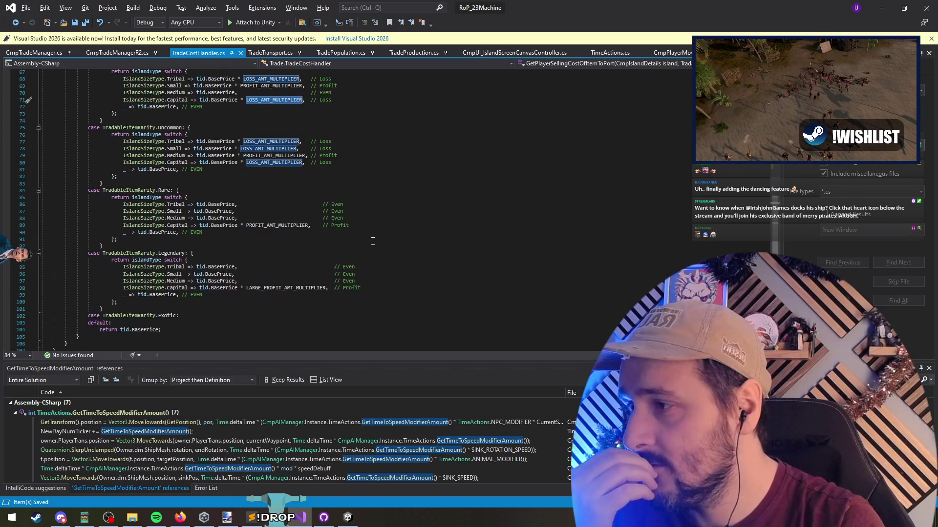
pyautogui.click(208, 184)
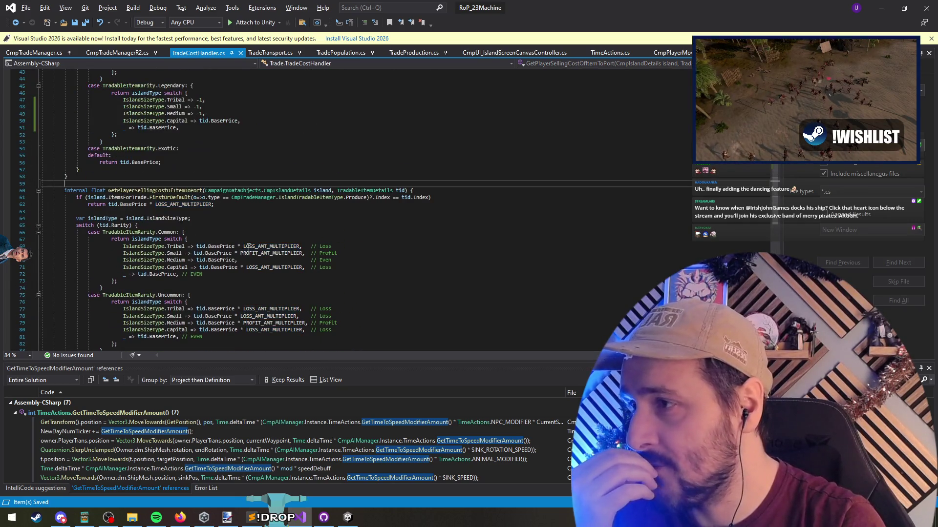
pyautogui.scroll(3, 254, 250)
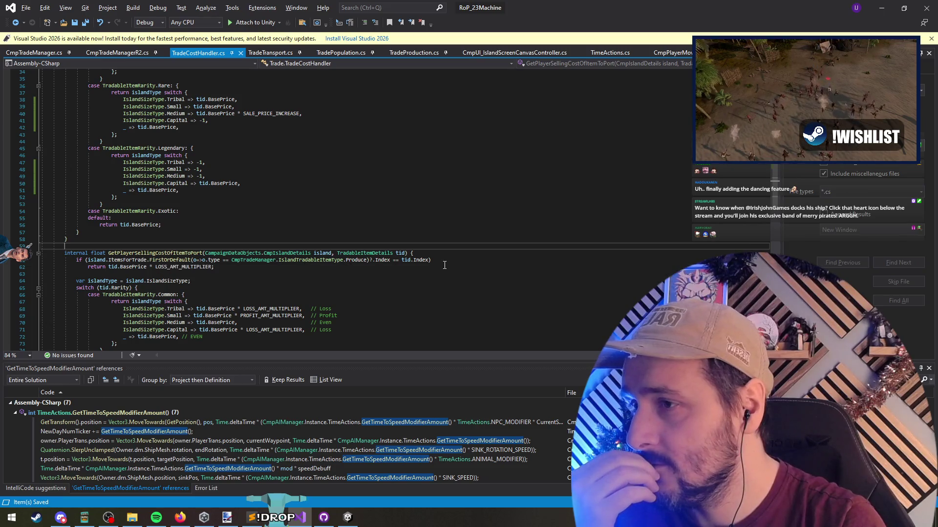
# Step: Delete the trailing brace and space after the item-index check on line 61
pyautogui.click(488, 260)
pyautogui.press('BackSpace')
pyautogui.press('BackSpace')
pyautogui.press('Up')
pyautogui.press('Up')
pyautogui.scroll(3, 305, 233)
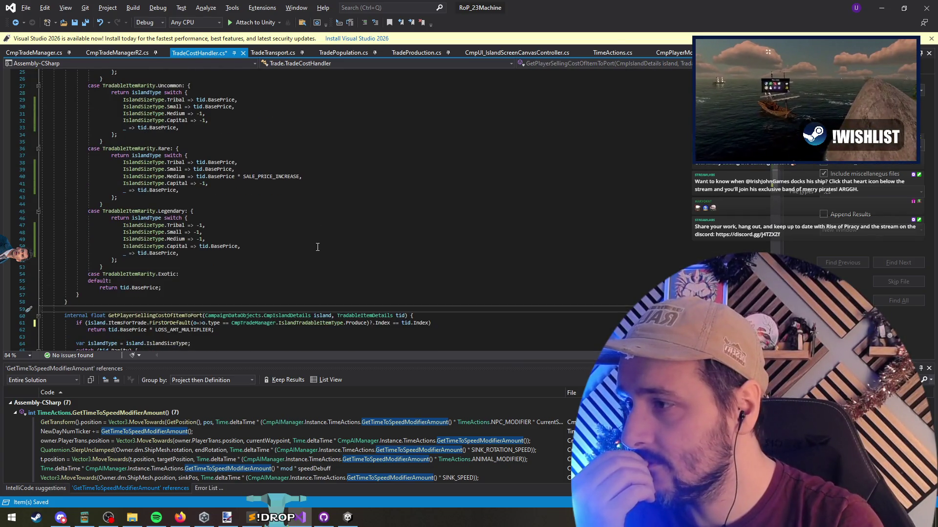
pyautogui.scroll(6, 317, 248)
pyautogui.scroll(-2, 326, 247)
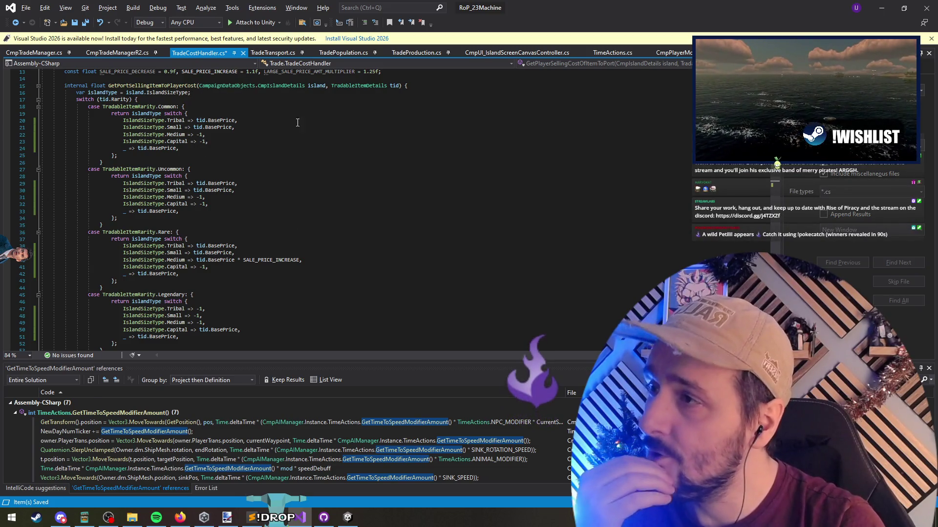
pyautogui.click(393, 86)
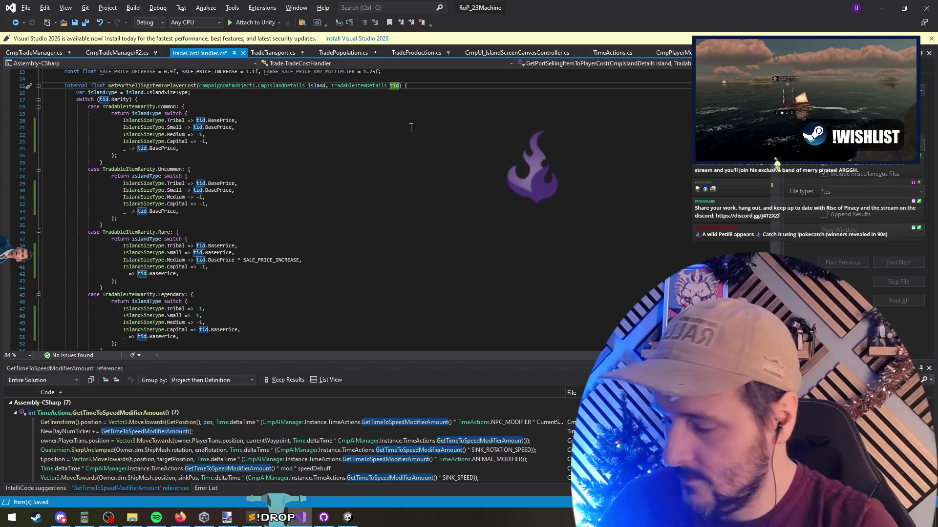
# Step: Add an out bool parameter to GetPortSellingItemToPlayerCost, renaming it from GoodDeal to DealType
pyautogui.write(', out')
pyautogui.write(' bool G')
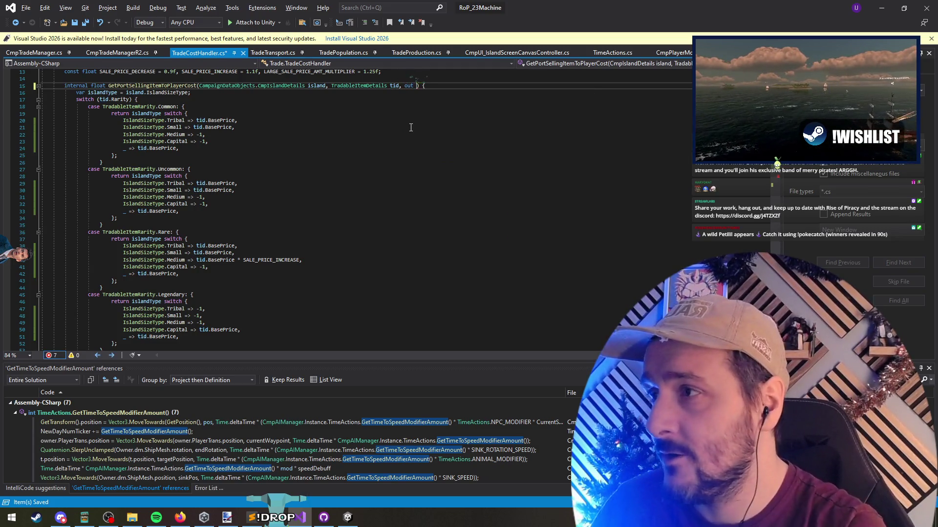
pyautogui.write('oodDeal')
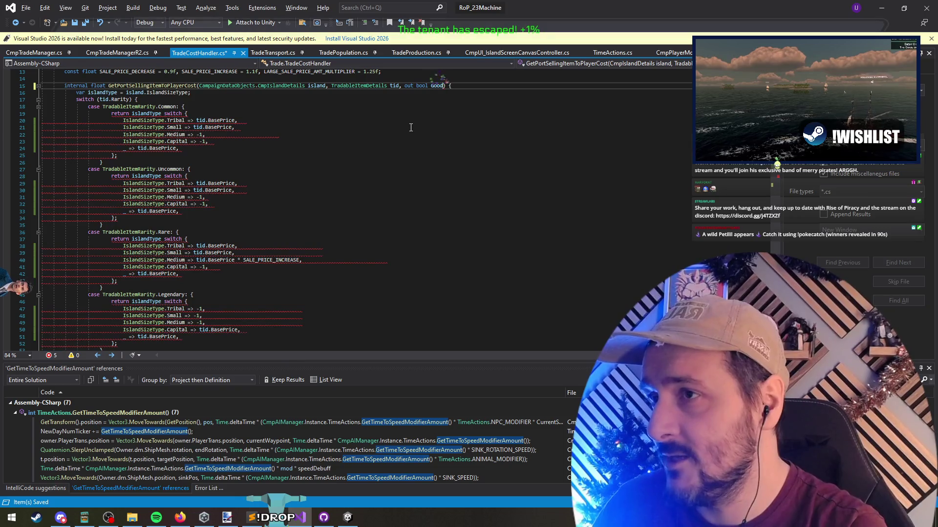
pyautogui.write(' = false')
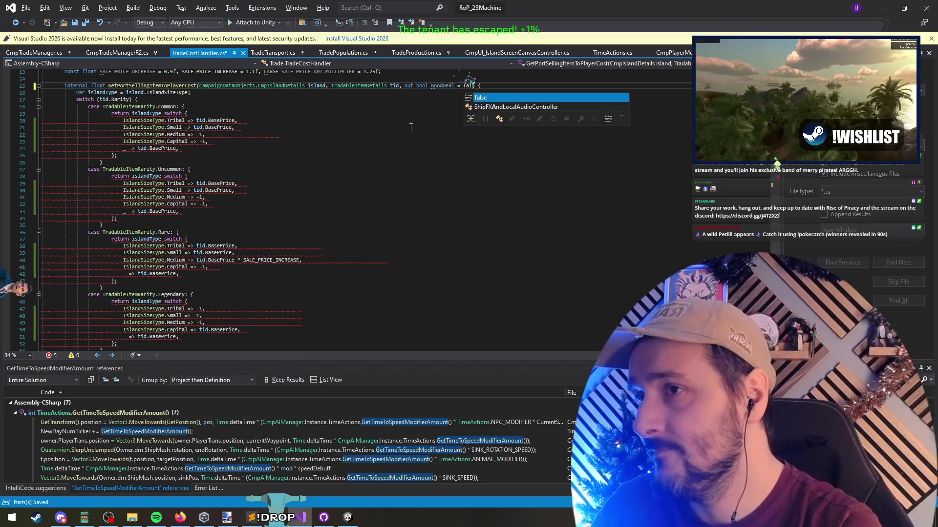
pyautogui.press('BackSpace')
pyautogui.press('BackSpace')
pyautogui.press('BackSpace')
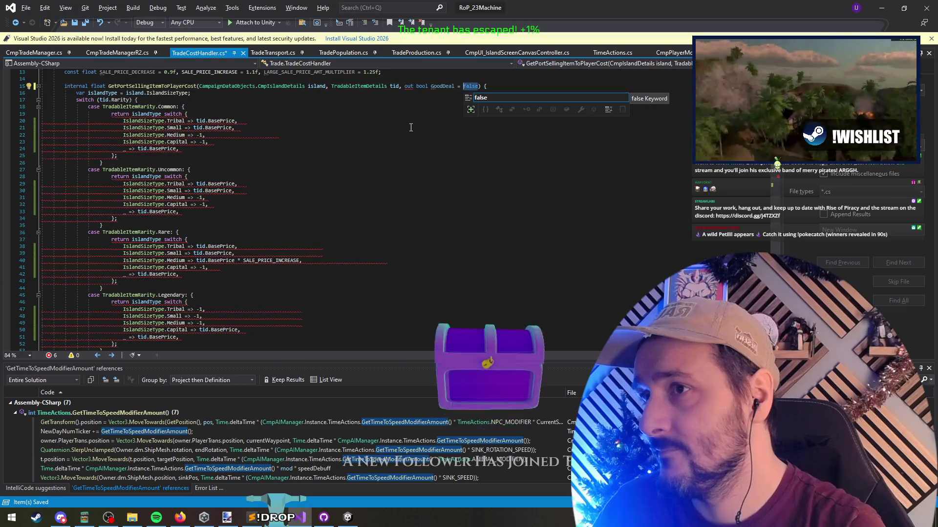
pyautogui.press('Down')
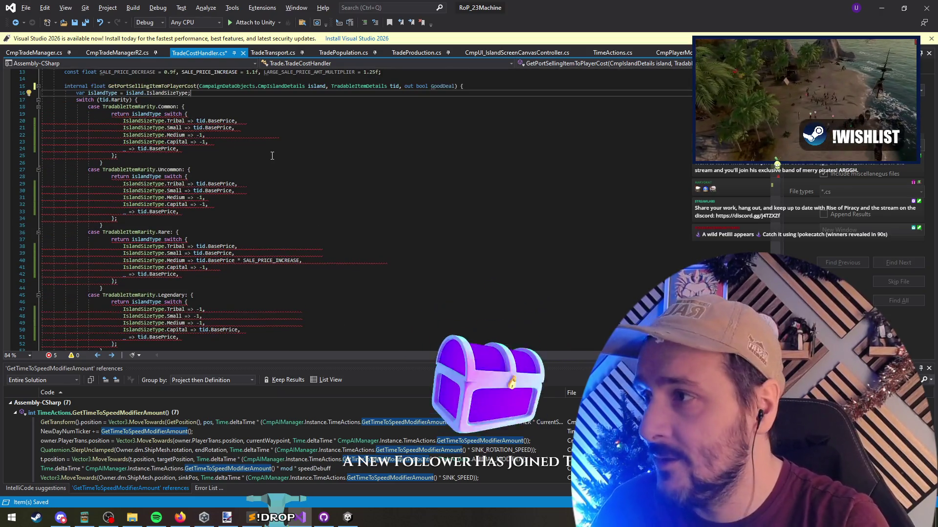
pyautogui.click(189, 127)
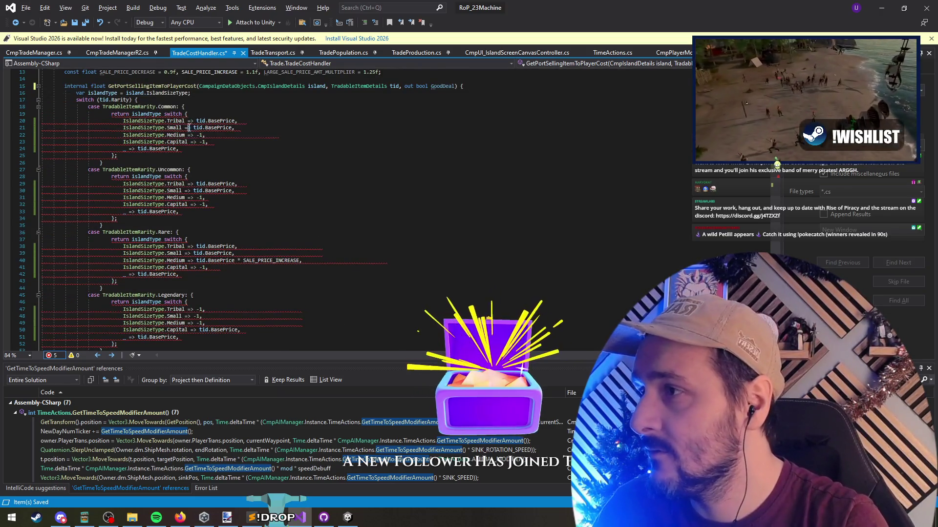
pyautogui.click(255, 130)
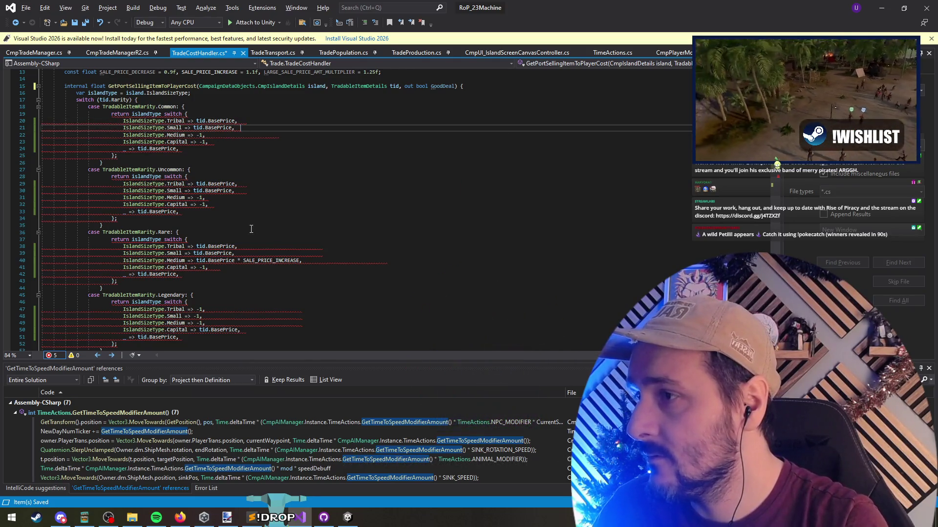
pyautogui.doubleClick(271, 260)
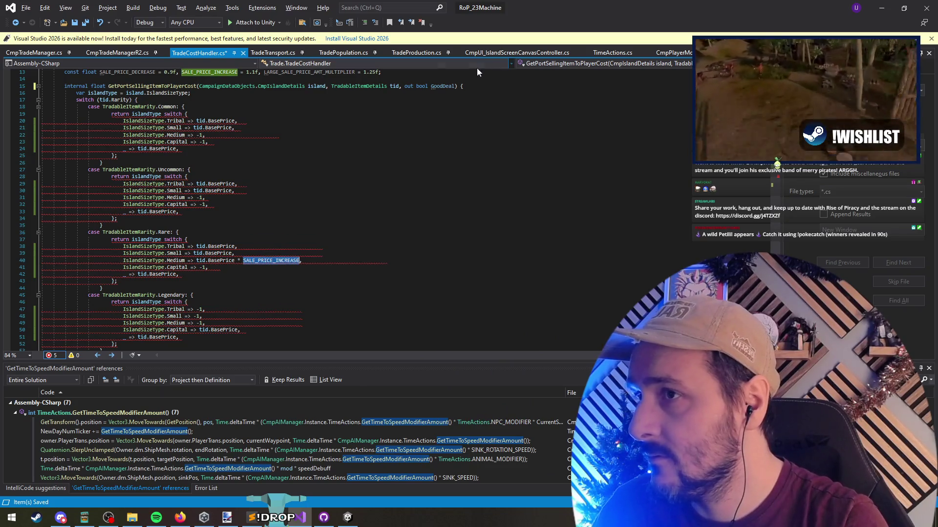
pyautogui.doubleClick(441, 86)
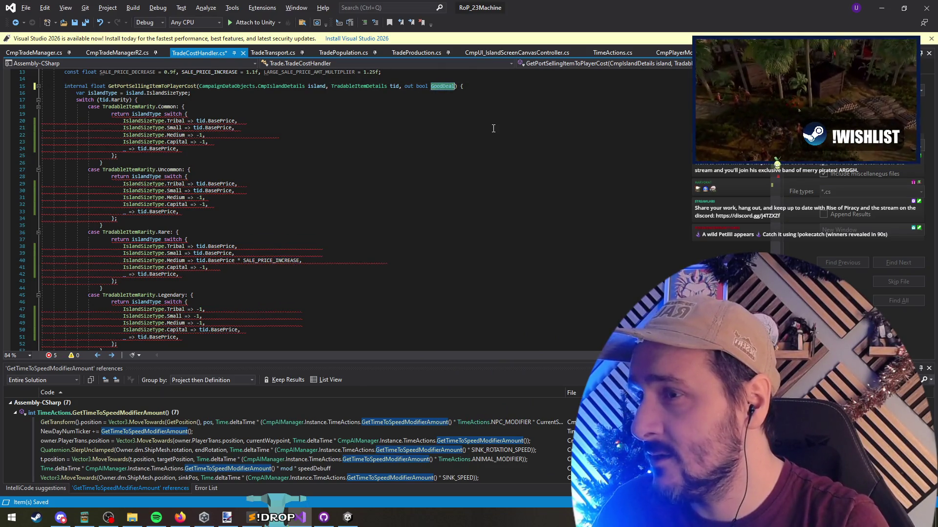
pyautogui.write('Deal')
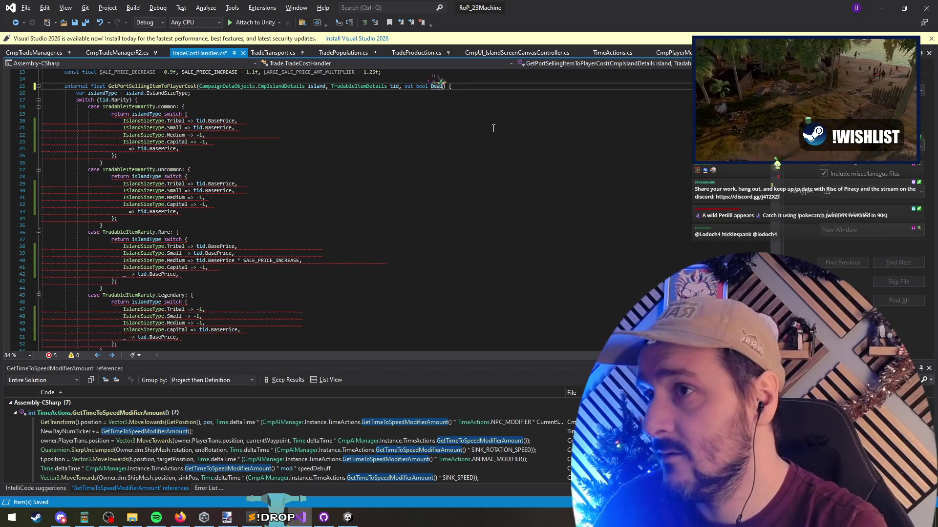
# Step: Start a public enum declaration on a new line below the constructor
pyautogui.hotkey('ctrl', 'Home')
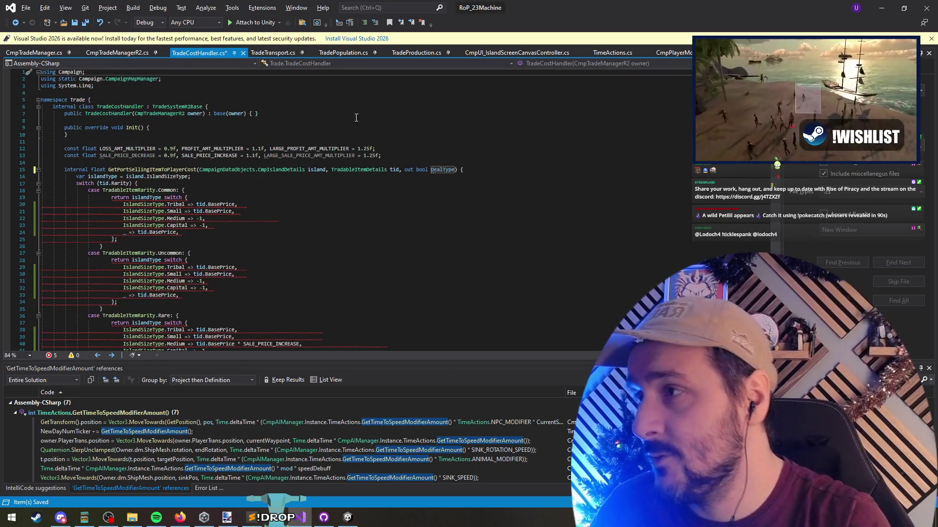
pyautogui.click(168, 122)
pyautogui.press('Return')
pyautogui.press('Return')
pyautogui.write('pu')
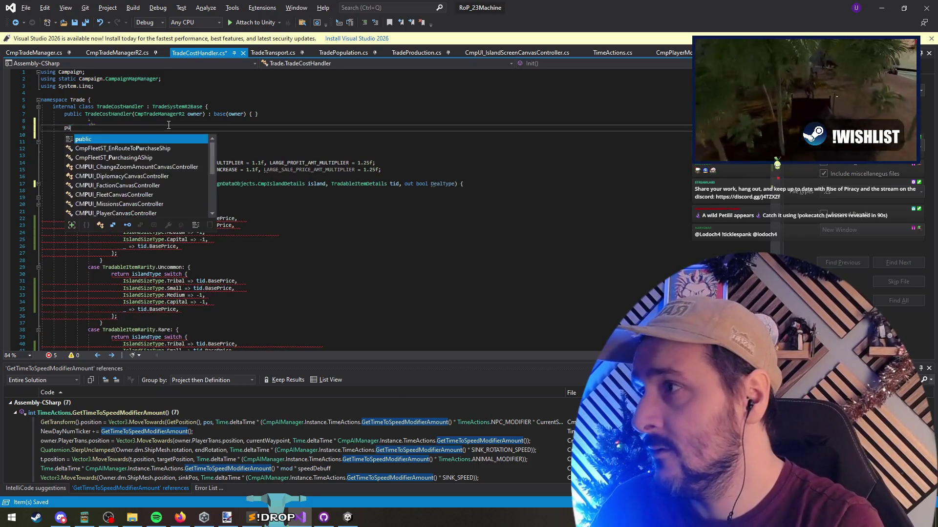
pyautogui.write('blic enum DealType {')
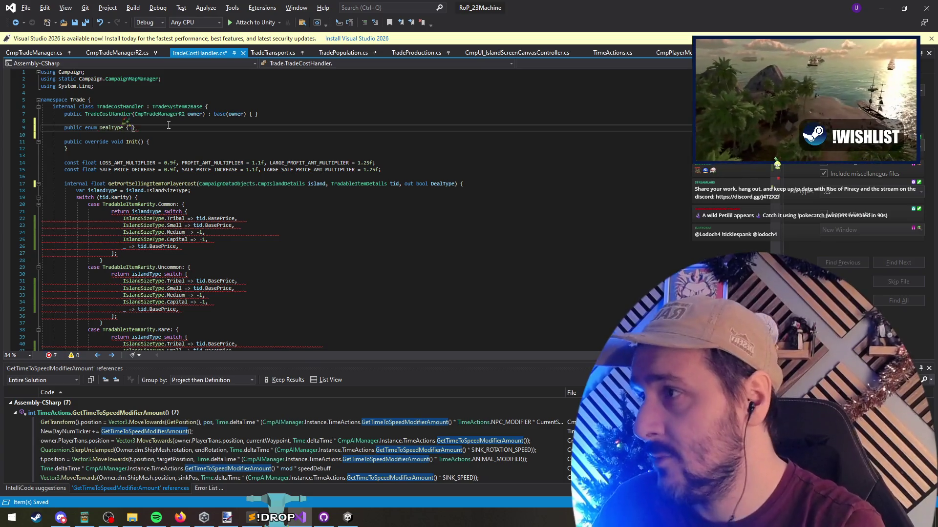
# Step: Fill the DealType enum with Deal, NoDeal, Noel, Edmunds and Rare
pyautogui.press('Return')
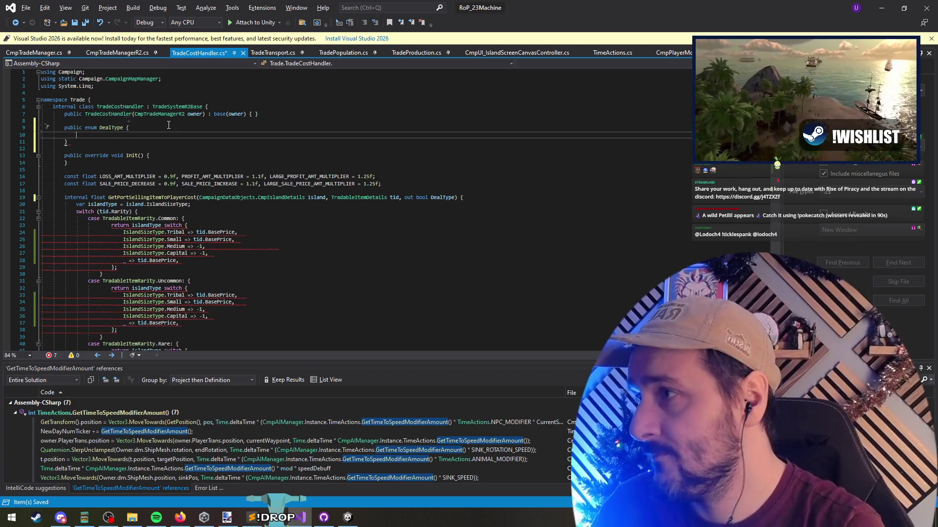
pyautogui.write('l,')
pyautogui.press('Return')
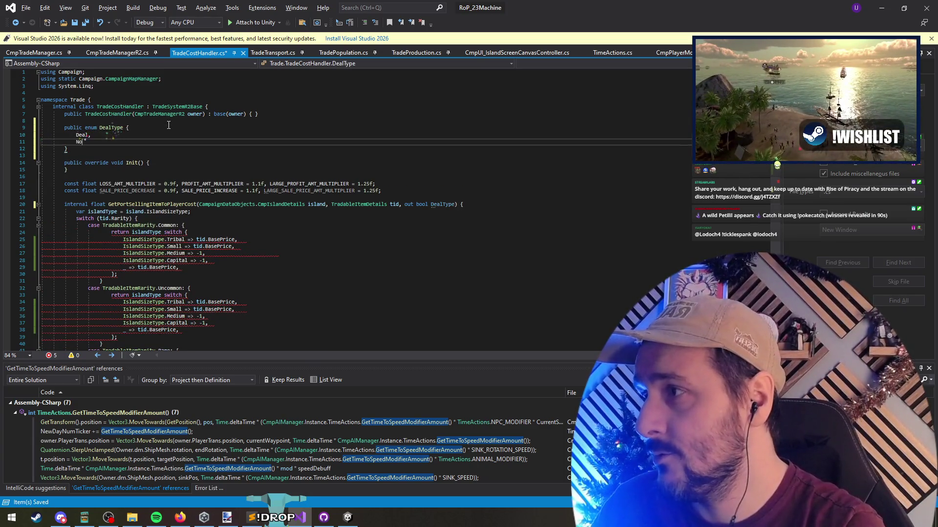
pyautogui.write('l,')
pyautogui.press('Return')
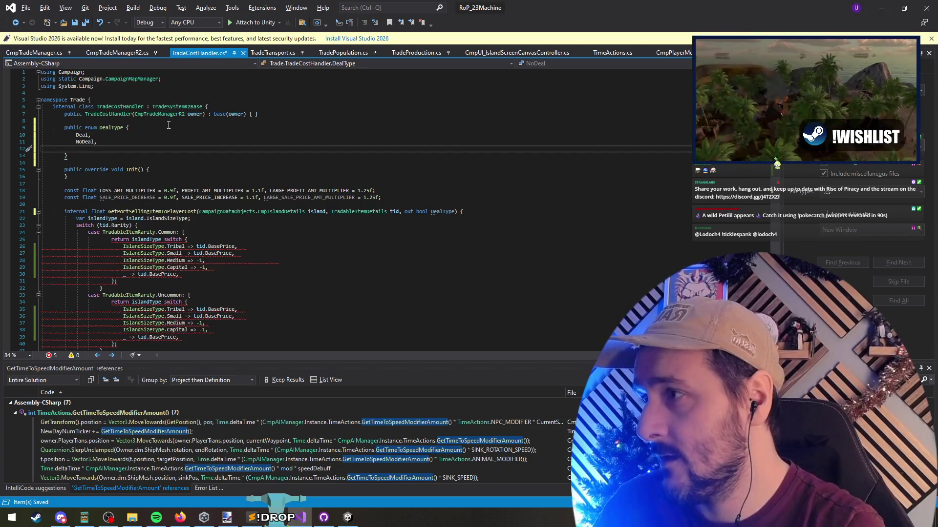
pyautogui.write(',')
pyautogui.press('Return')
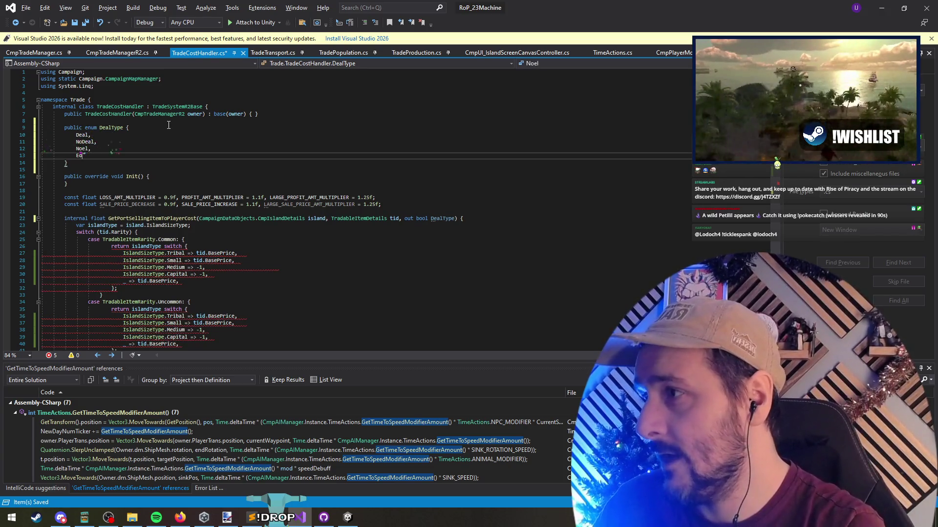
pyautogui.write('s,')
pyautogui.press('Return')
pyautogui.write('Rare')
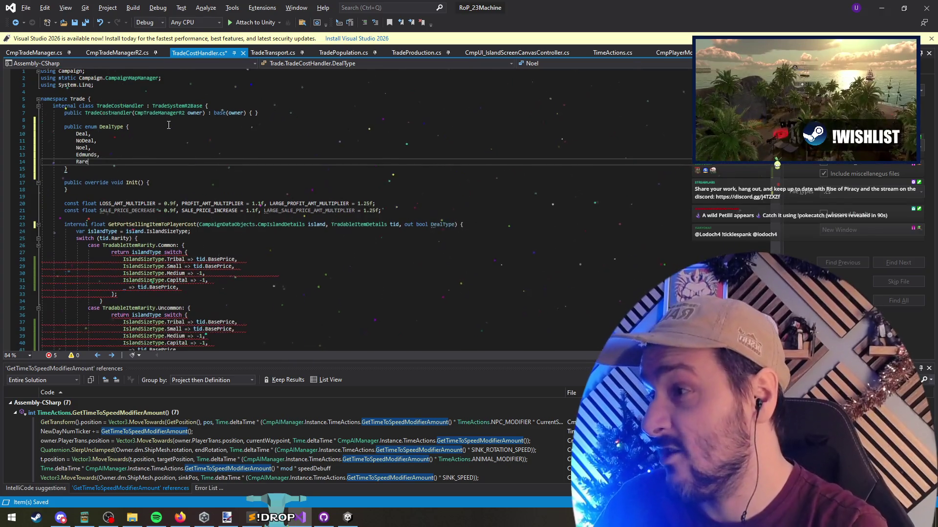
pyautogui.press('Down')
pyautogui.press('Down')
pyautogui.press('Down')
# Step: Change the out parameter's type from bool to DealType in GetPortSellingItemToPlayerCost
pyautogui.scroll(-1, 168, 126)
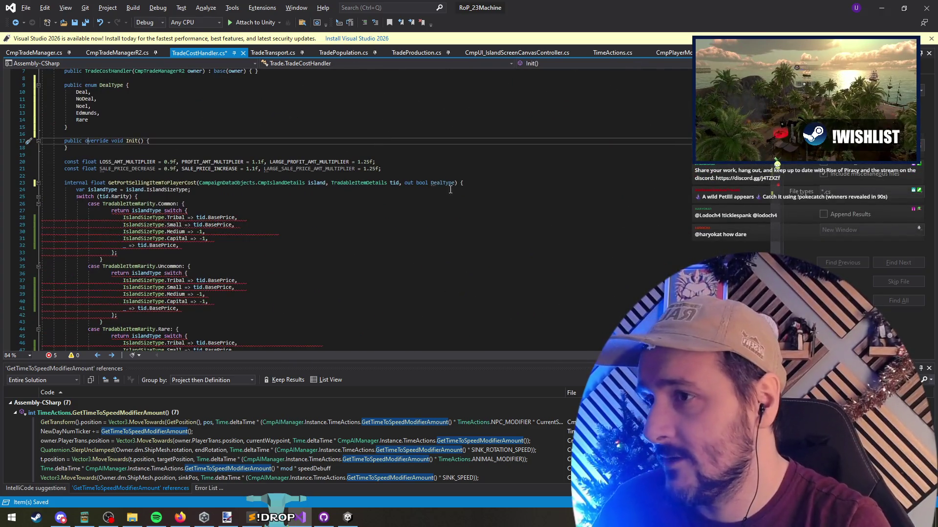
pyautogui.press('Down')
pyautogui.press('Down')
pyautogui.press('Down')
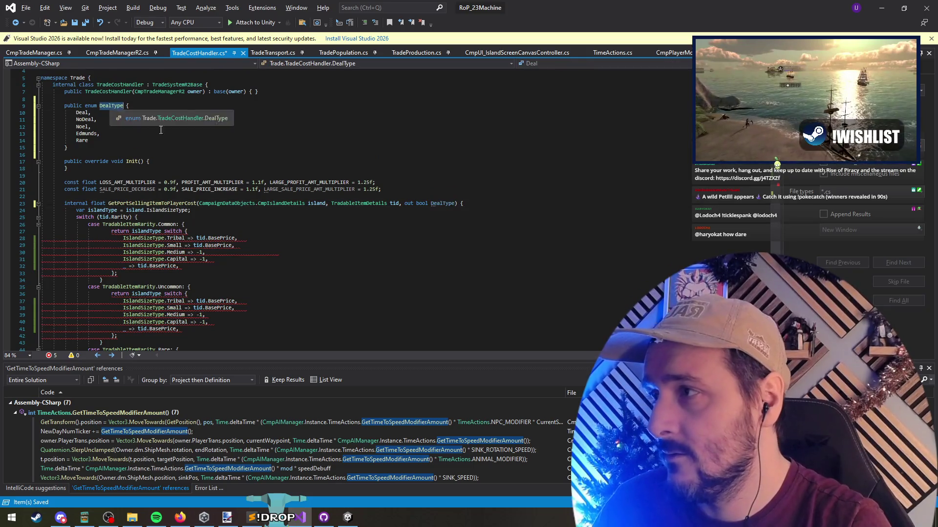
pyautogui.click(427, 205)
pyautogui.doubleClick(423, 203)
pyautogui.write('DealType')
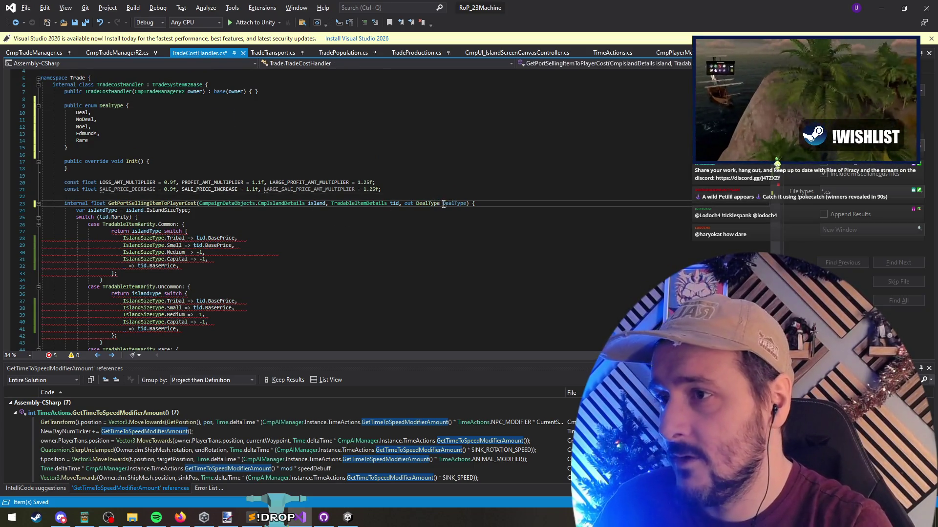
pyautogui.doubleClick(457, 204)
pyautogui.scroll(-1, 456, 204)
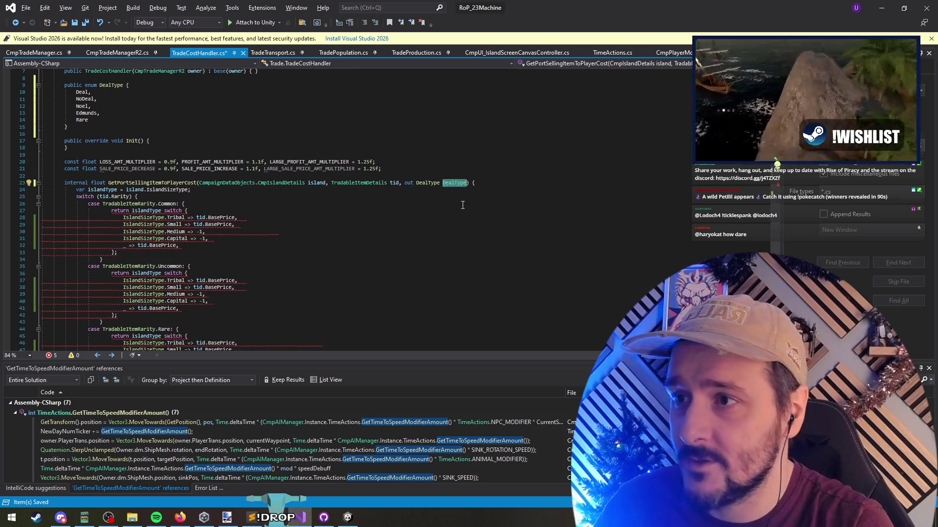
pyautogui.scroll(-2, 440, 229)
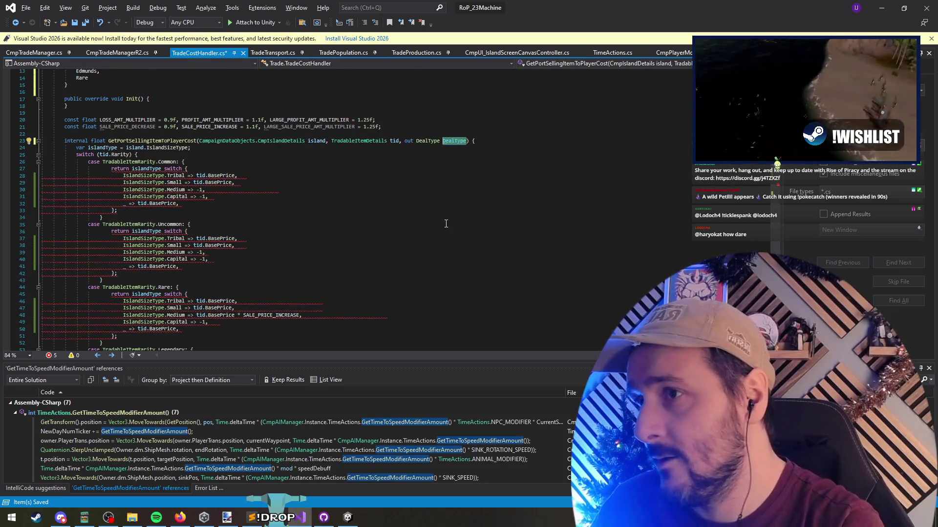
pyautogui.scroll(-1, 302, 186)
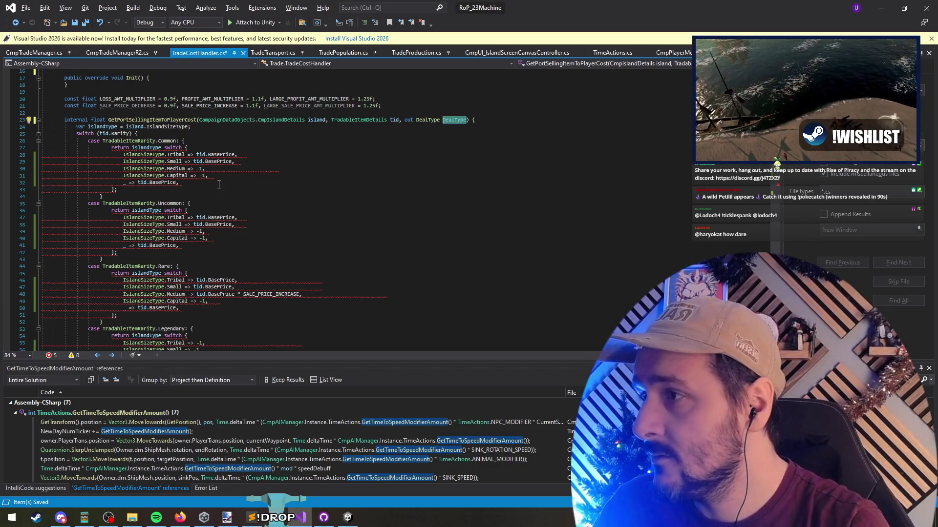
# Step: Look over the method code and save TradeCostHandler.cs
pyautogui.click(238, 176)
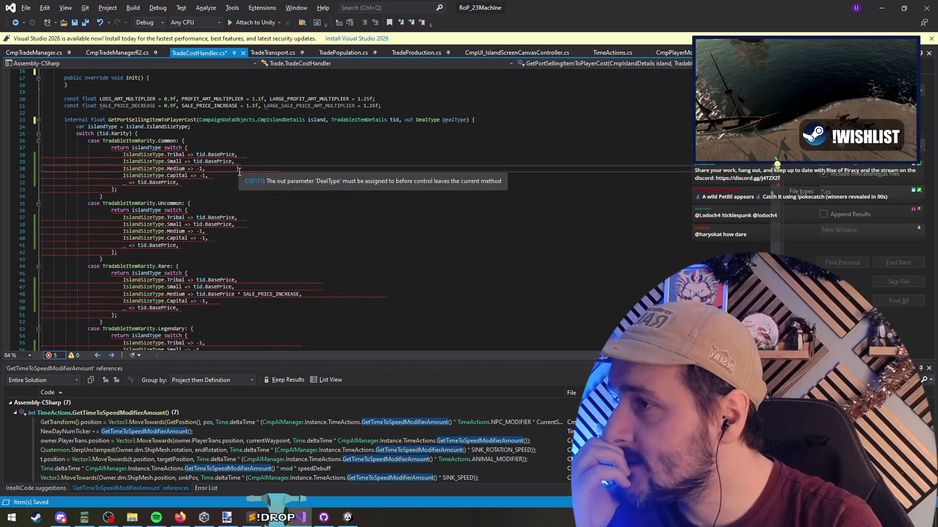
pyautogui.hotkey('shift', 'Right')
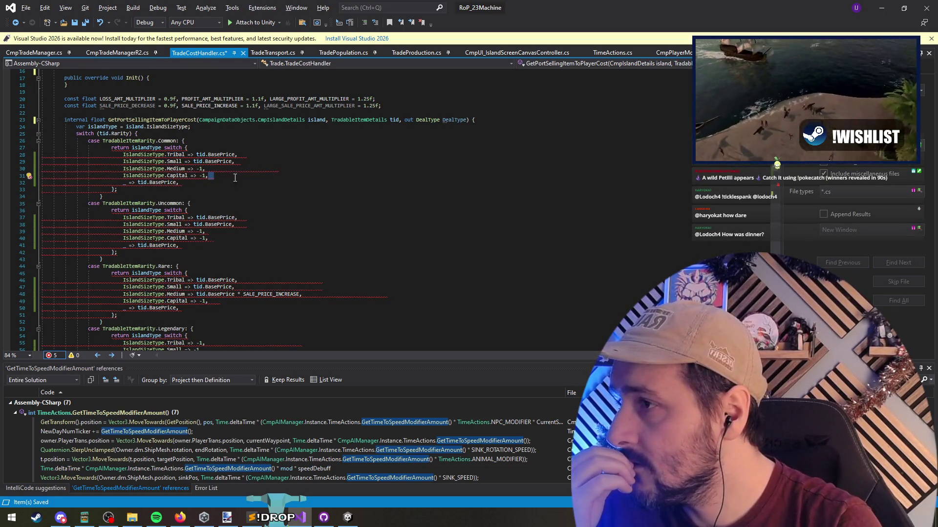
pyautogui.doubleClick(207, 169)
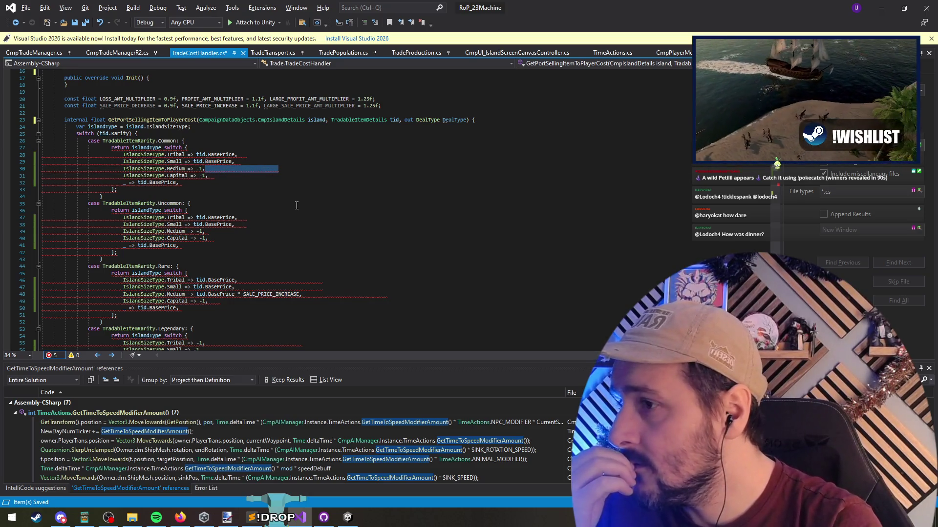
pyautogui.scroll(-1, 145, 114)
pyautogui.moveTo(145, 115)
pyautogui.mouseDown()
pyautogui.moveTo(127, 244)
pyautogui.moveTo(103, 301)
pyautogui.mouseUp()
pyautogui.click(184, 318)
pyautogui.hotkey('ctrl', 's')
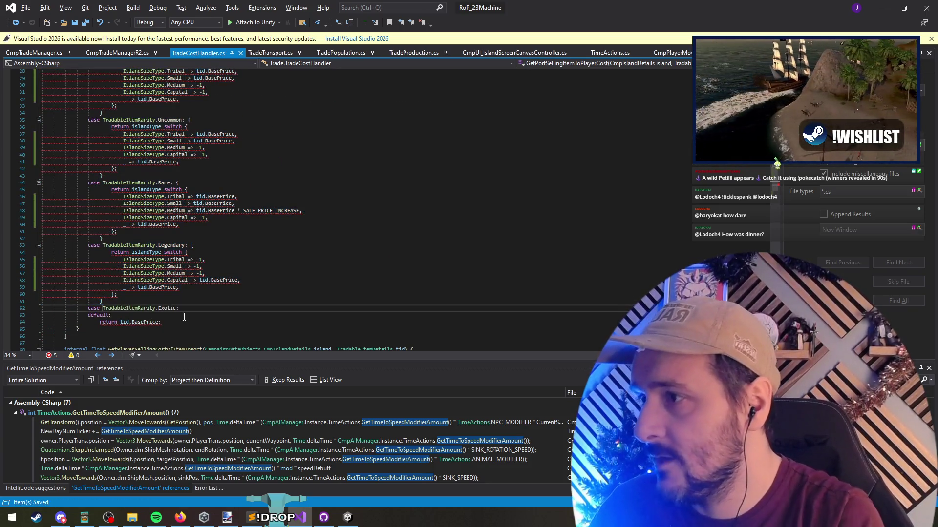
# Step: Review Rare item prices: SALE_PRICE_INCREASE for Medium islands and -1 for Capital islands
pyautogui.scroll(4, 250, 194)
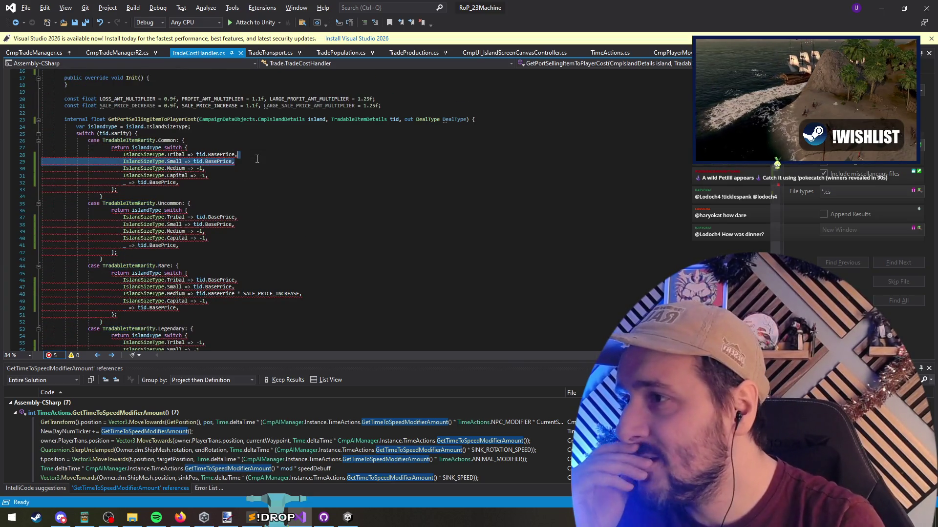
pyautogui.click(261, 171)
pyautogui.scroll(-2, 255, 208)
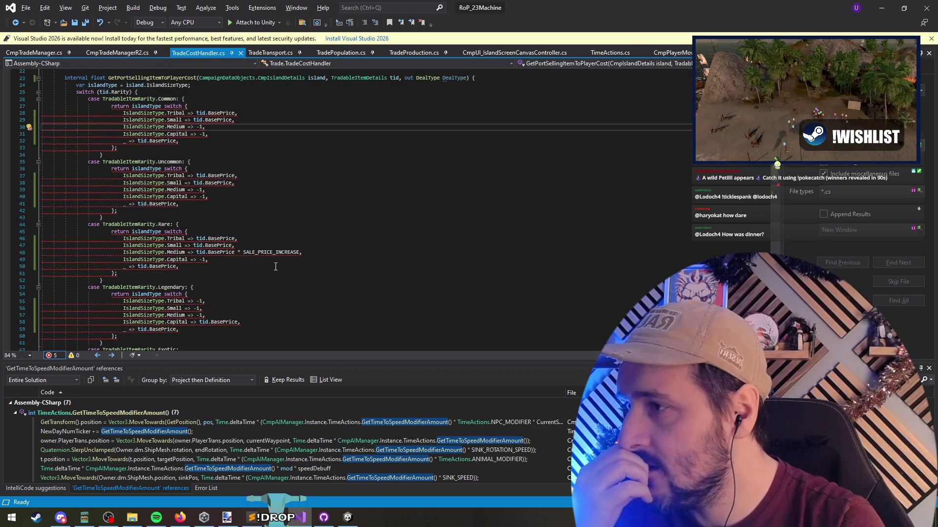
pyautogui.click(272, 252)
pyautogui.click(176, 252)
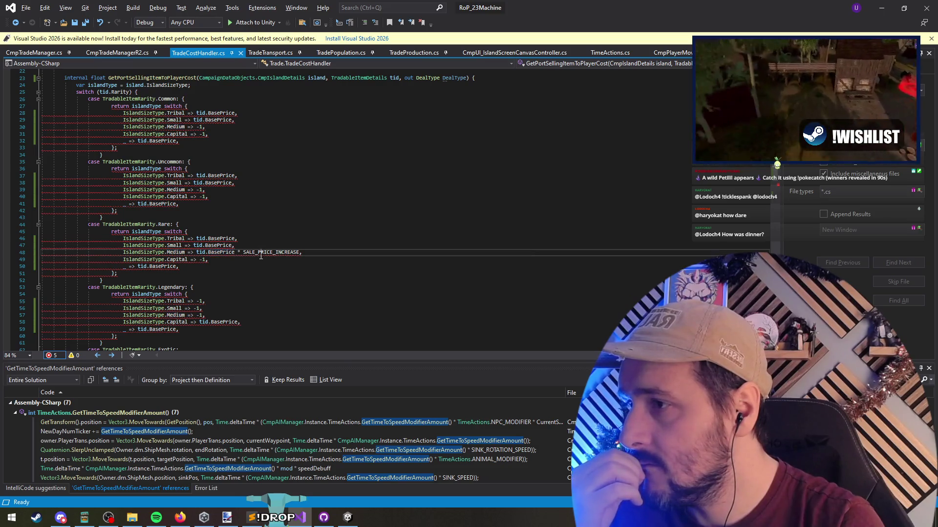
pyautogui.click(204, 259)
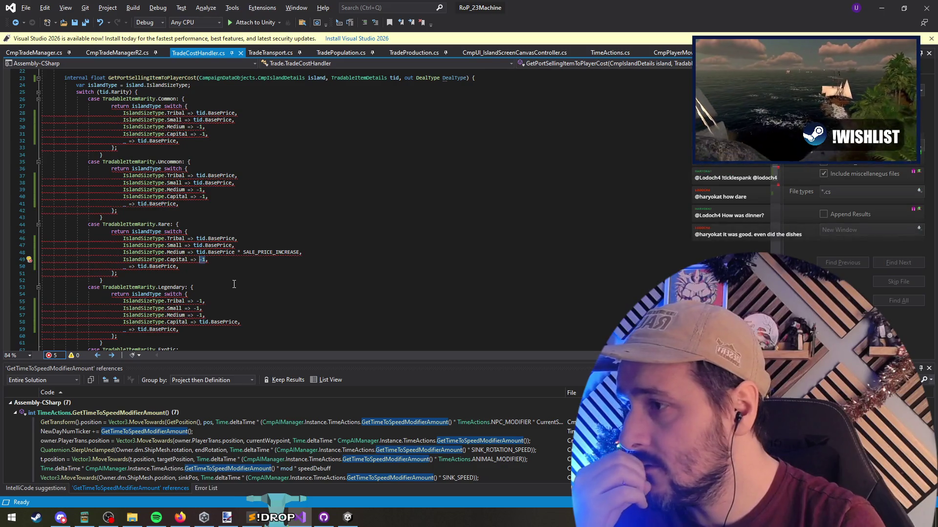
# Step: Check the LARGE_SALE_PRICE_AMT_MULTIPLIER constant's 1.25f value
pyautogui.scroll(1, 266, 283)
pyautogui.scroll(1, 267, 284)
pyautogui.scroll(1, 271, 266)
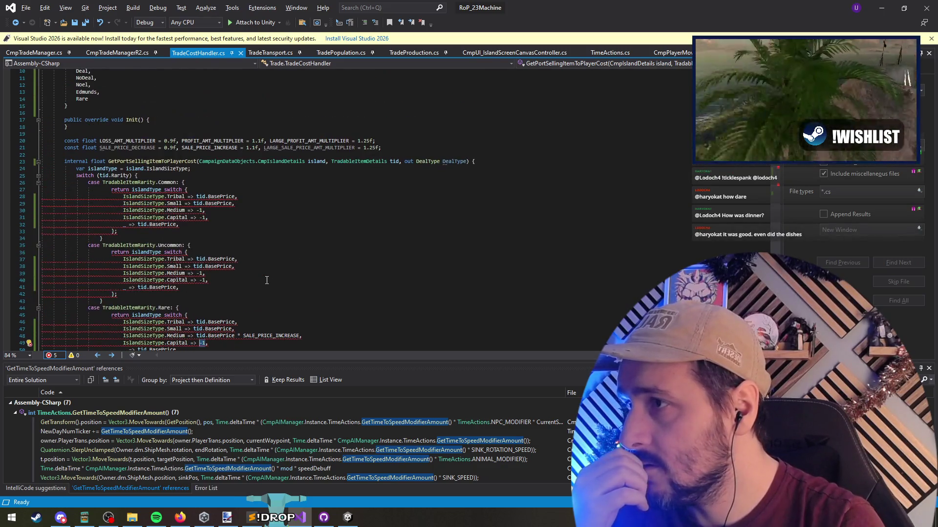
pyautogui.scroll(-1, 274, 254)
pyautogui.scroll(-2, 276, 249)
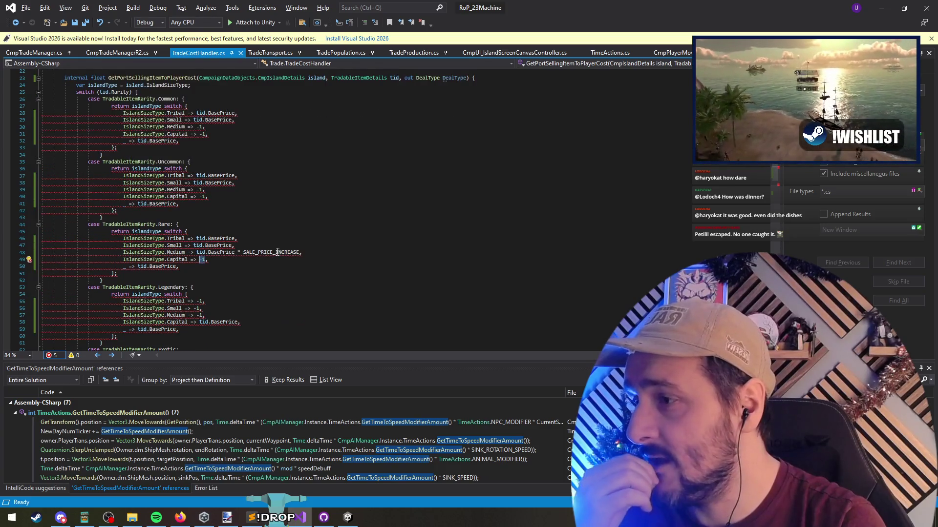
pyautogui.scroll(4, 276, 312)
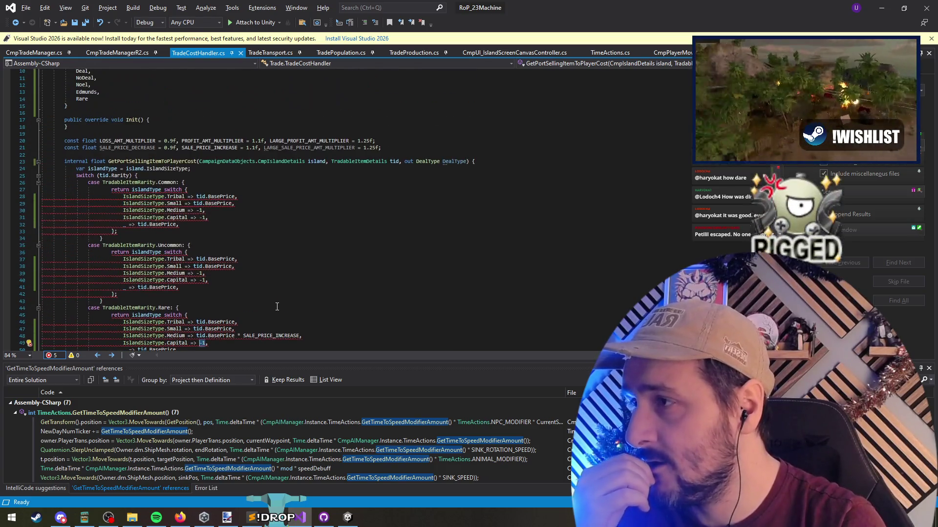
pyautogui.scroll(-3, 277, 308)
pyautogui.click(309, 86)
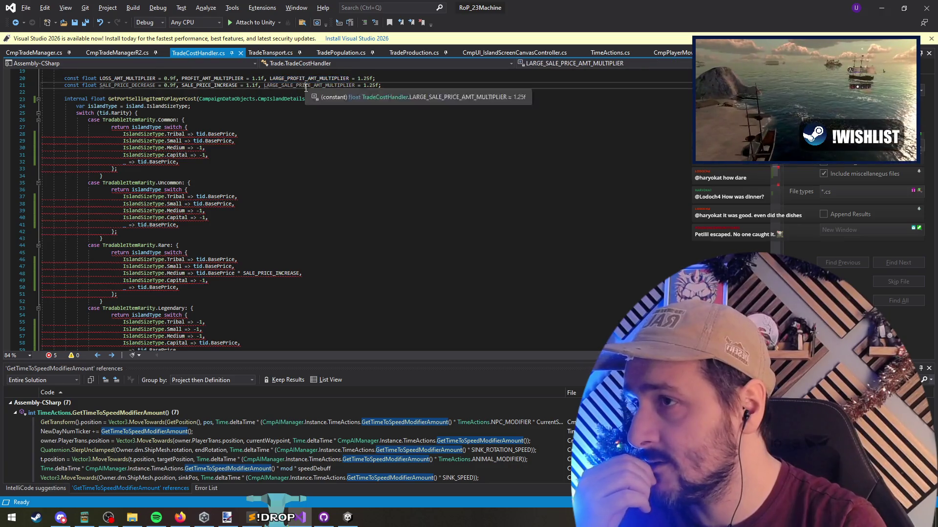
pyautogui.doubleClick(372, 86)
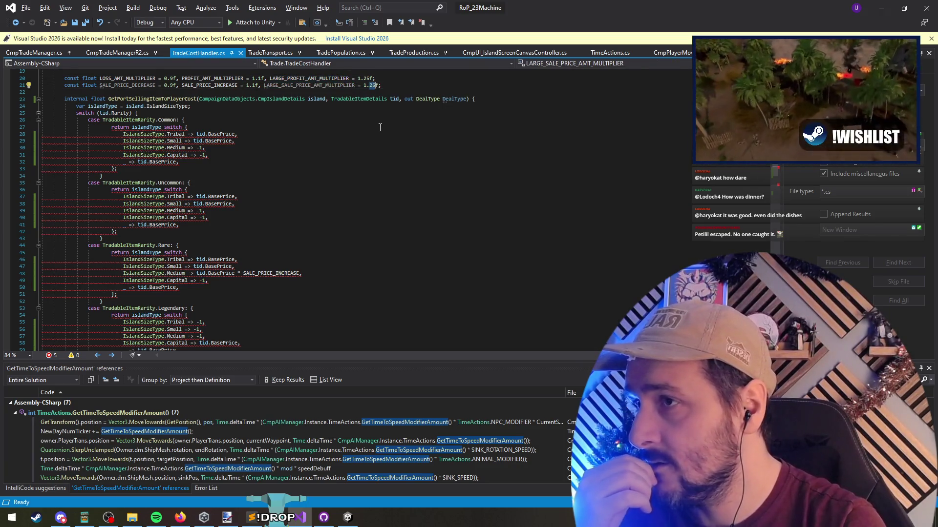
# Step: Build tid.BasePrice * LARGE_SALE_PRICE_AMT_MULTIPLIER and paste it into the Common Capital and Uncommon cases
pyautogui.write('5')
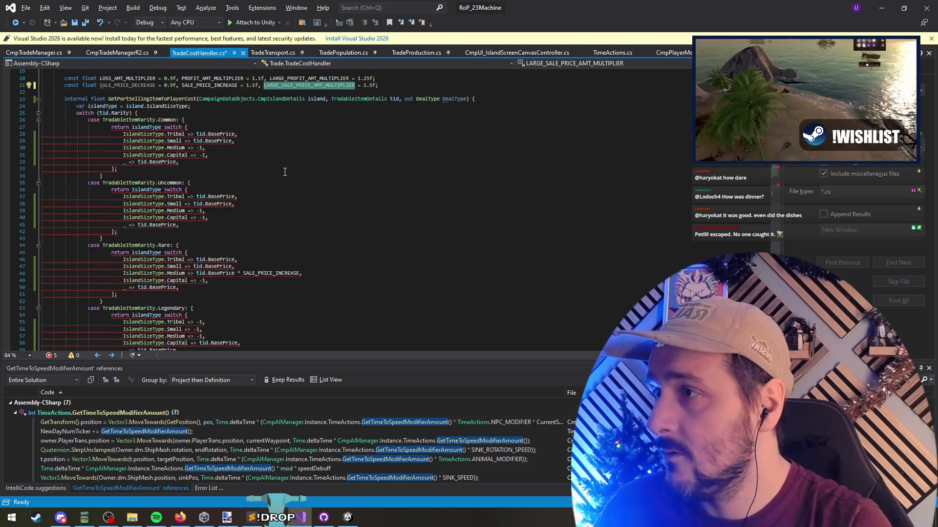
pyautogui.click(196, 134)
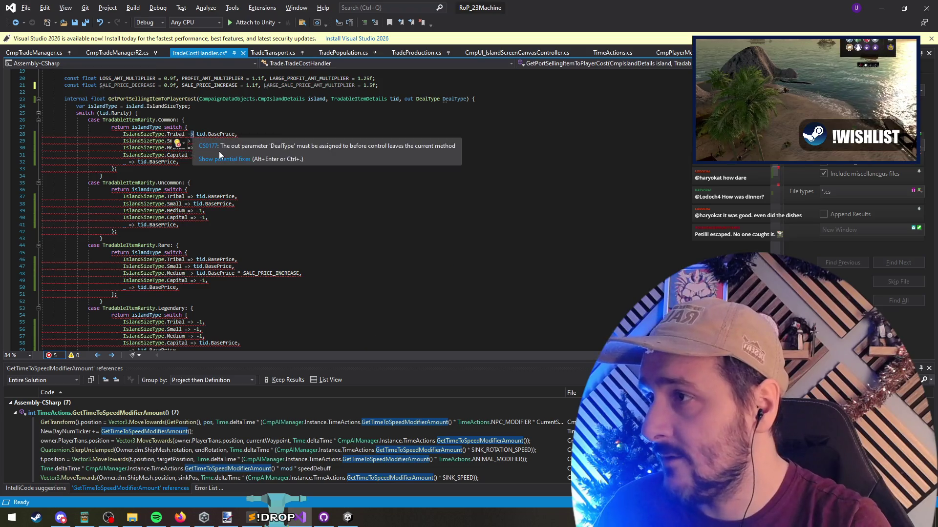
pyautogui.hotkey('ctrl', 'shift', 'Right')
pyautogui.hotkey('ctrl', 'shift', 'Right')
pyautogui.hotkey('ctrl', 'shift', 'Right')
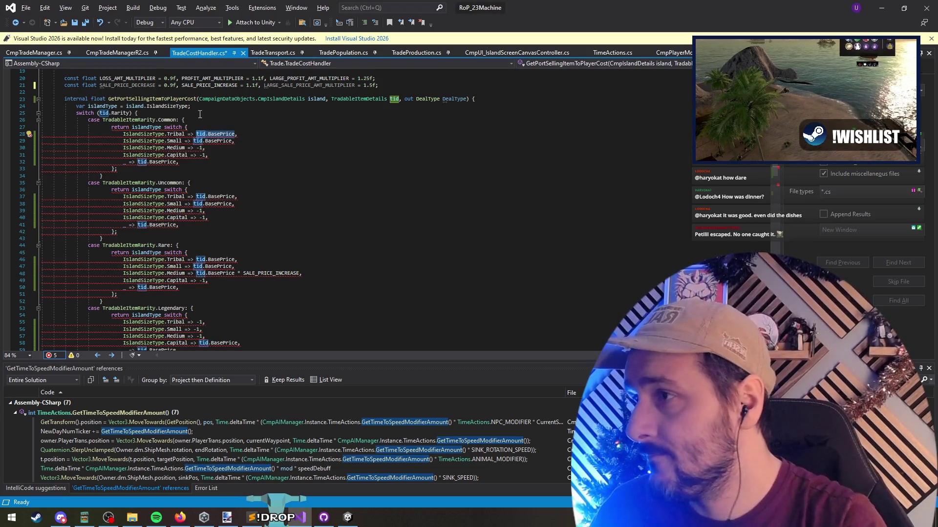
pyautogui.click(207, 149)
pyautogui.write('L')
pyautogui.write('ARGE_S')
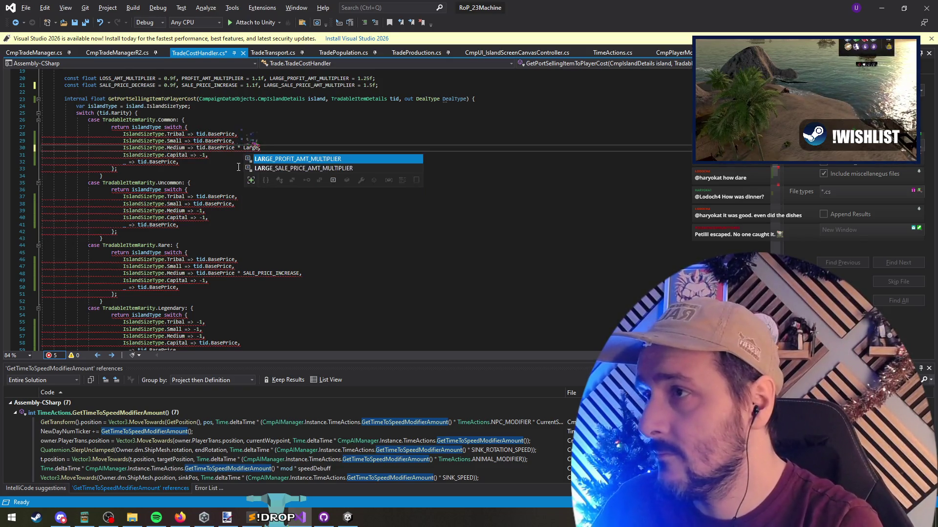
pyautogui.press('Tab')
pyautogui.press('Down')
pyautogui.press('Up')
pyautogui.hotkey('shift', 'End')
pyautogui.hotkey('ctrl', 'c')
pyautogui.press('Down')
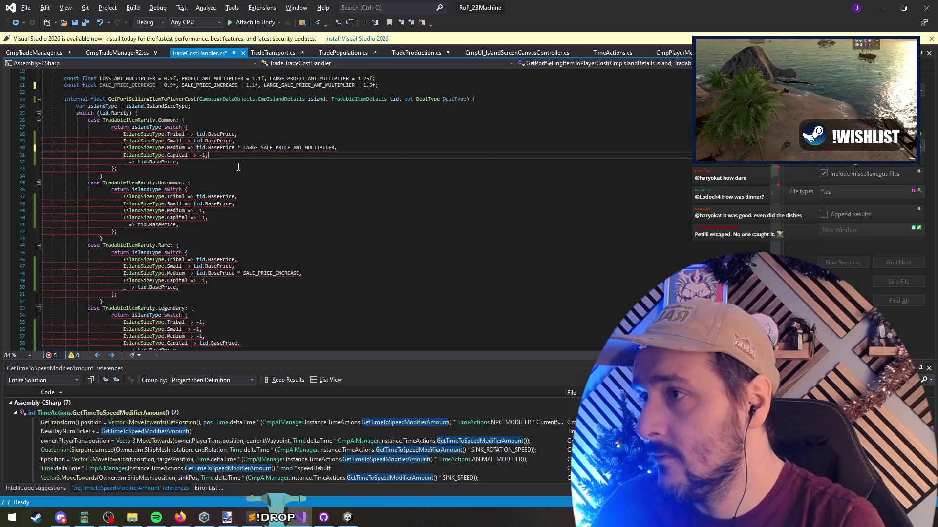
pyautogui.hotkey('ctrl', 'v')
pyautogui.press('Down')
pyautogui.press('Down')
pyautogui.press('Down')
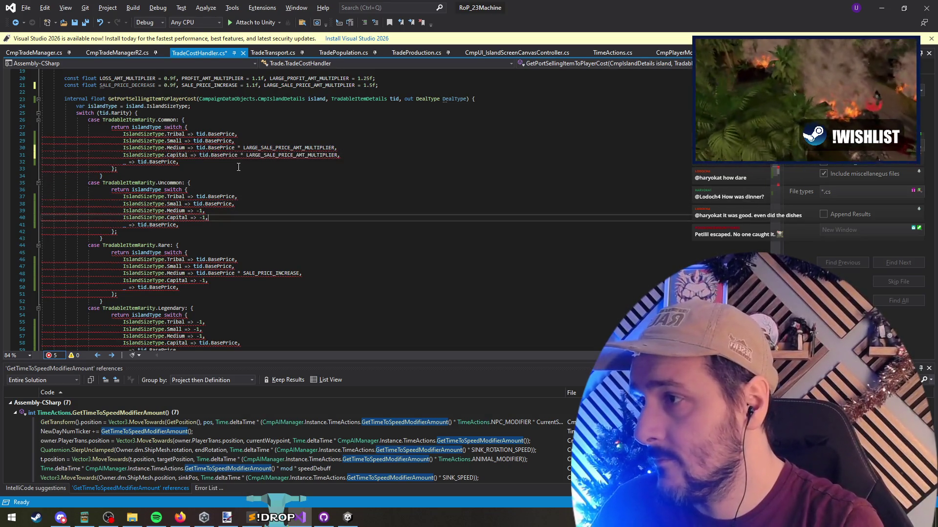
pyautogui.hotkey('ctrl', 'v')
pyautogui.press('Up')
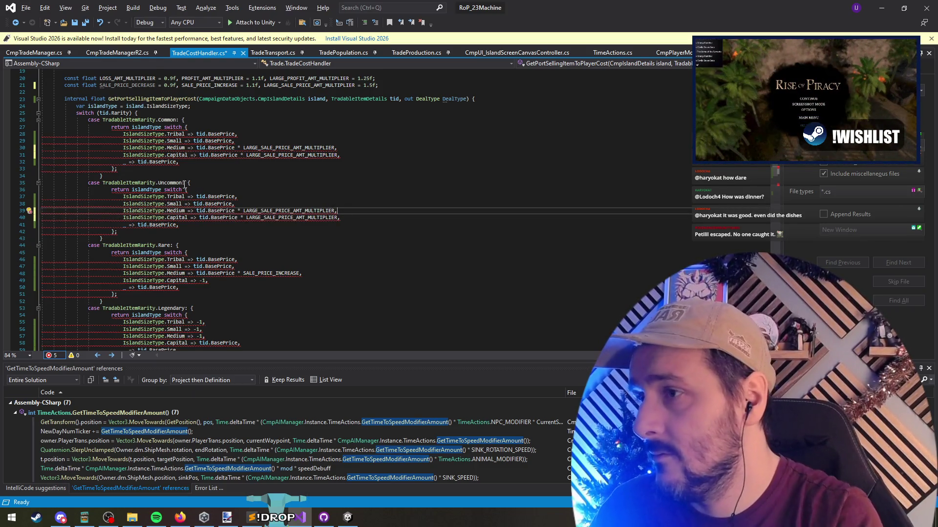
# Step: Paste the multiplied base price over the -1 in the Rare Capital and Legendary cases, removing a duplicate comma
pyautogui.scroll(-1, 360, 207)
pyautogui.moveTo(210, 259)
pyautogui.mouseDown()
pyautogui.moveTo(198, 260)
pyautogui.moveTo(222, 266)
pyautogui.moveTo(203, 273)
pyautogui.mouseUp()
pyautogui.hotkey('ctrl', 'v')
pyautogui.scroll(-2, 225, 299)
pyautogui.hotkey('ctrl', 'v')
pyautogui.press('Up')
pyautogui.press('End')
pyautogui.press('BackSpace')
pyautogui.hotkey('ctrl', 'v')
pyautogui.hotkey('ctrl', 'v')
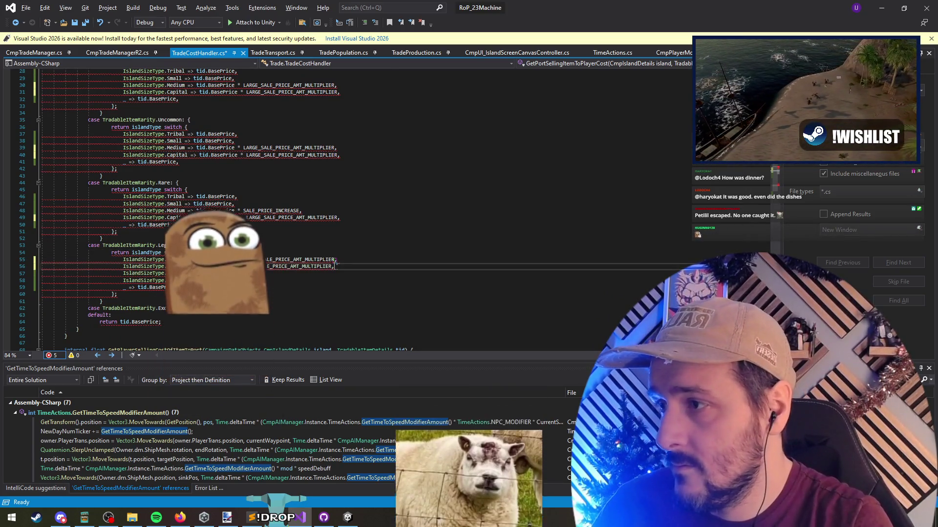
pyautogui.click(227, 293)
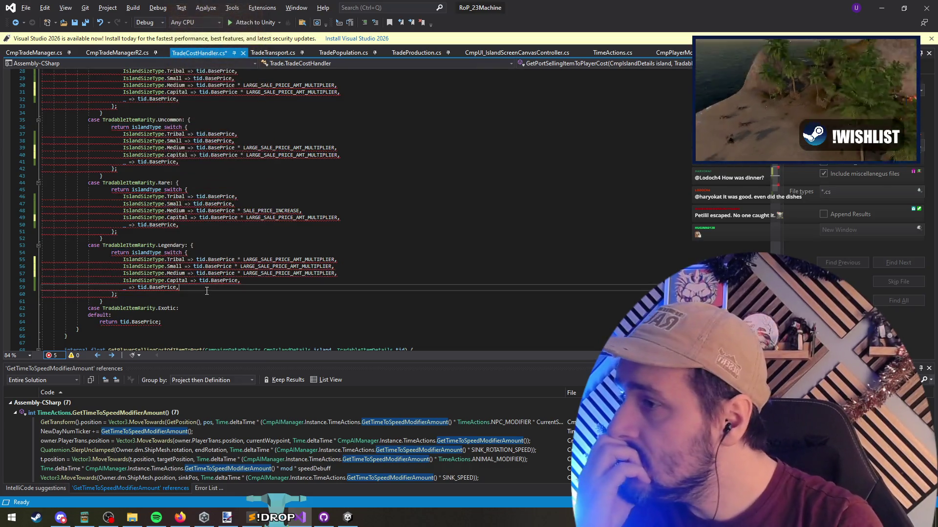
pyautogui.click(209, 299)
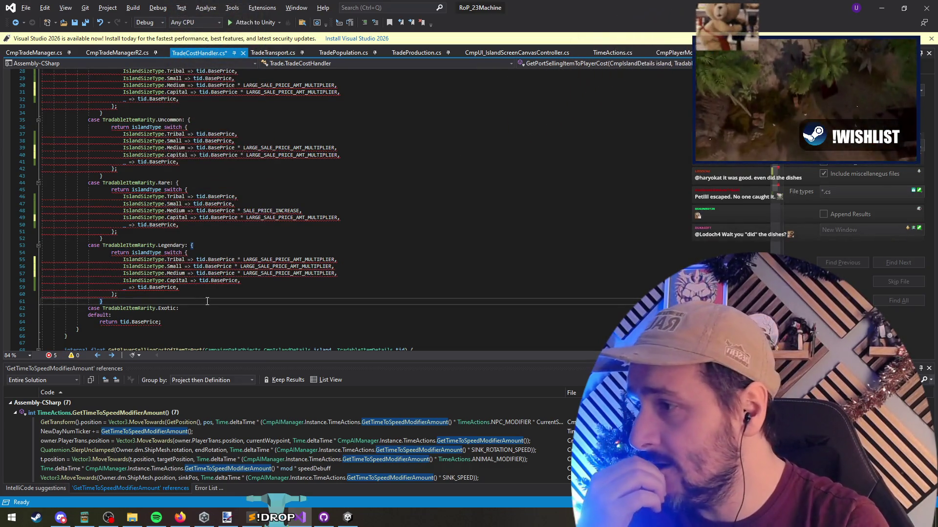
pyautogui.press('Down')
pyautogui.press('Down')
pyautogui.scroll(4, 306, 307)
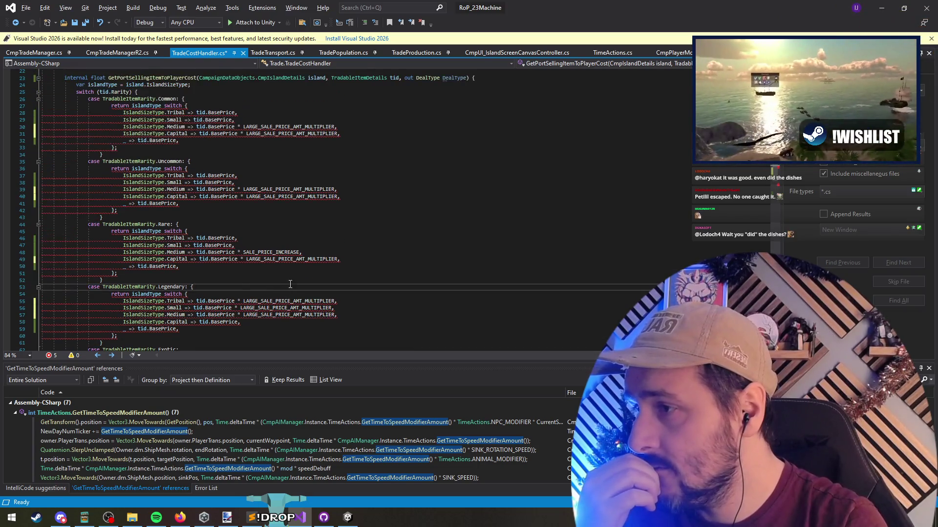
pyautogui.click(278, 197)
pyautogui.scroll(-4, 263, 221)
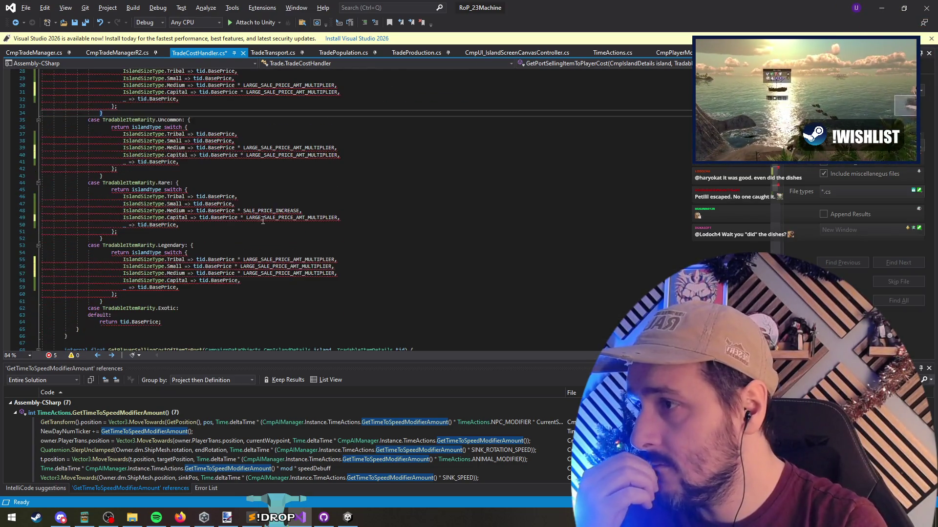
pyautogui.scroll(4, 263, 220)
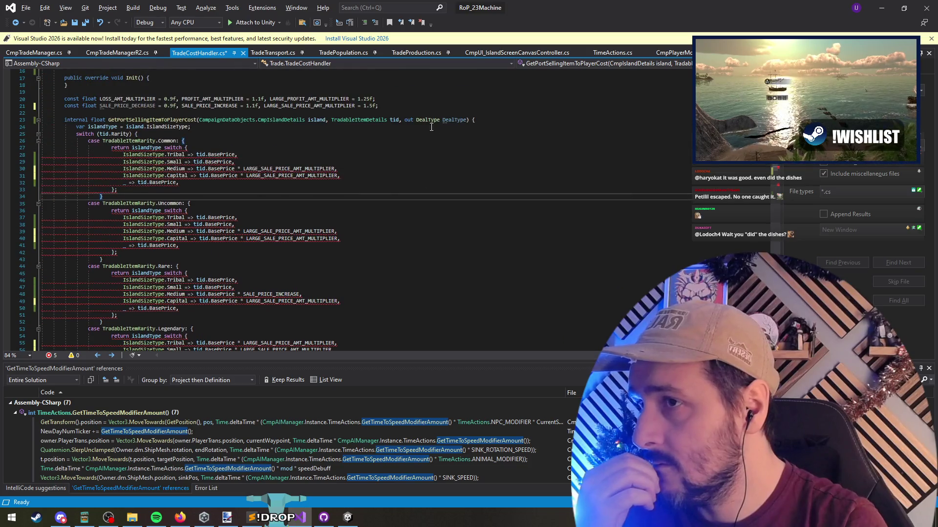
# Step: Remove the out DealType parameter from GetPortSellingItemToPlayerCost's signature
pyautogui.click(468, 119)
pyautogui.hotkey('ctrl', 'BackSpace')
pyautogui.hotkey('ctrl', 'BackSpace')
pyautogui.hotkey('ctrl', 'BackSpace')
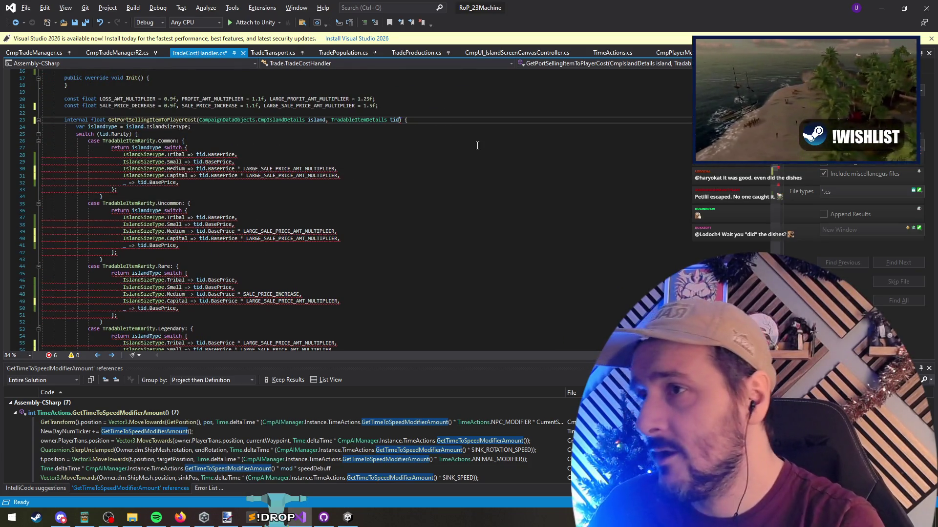
pyautogui.scroll(5, 303, 184)
pyautogui.click(140, 136)
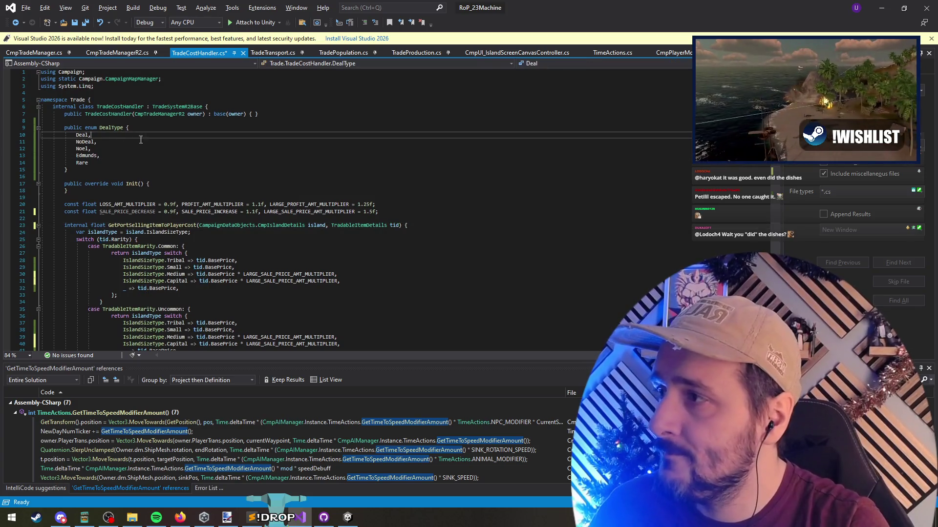
# Step: Delete the DealType enum from TradeCostHandler.cs and save the file
pyautogui.moveTo(151, 160); pyautogui.dragTo(126, 127)
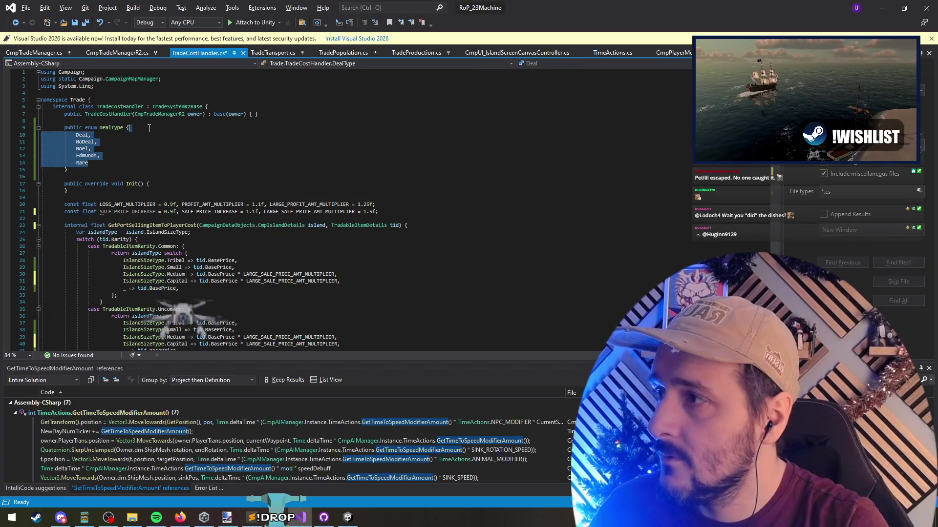
pyautogui.click(126, 127)
pyautogui.click(131, 172)
pyautogui.hotkey('shift', 'Up')
pyautogui.hotkey('shift', 'Up')
pyautogui.hotkey('shift', 'Up')
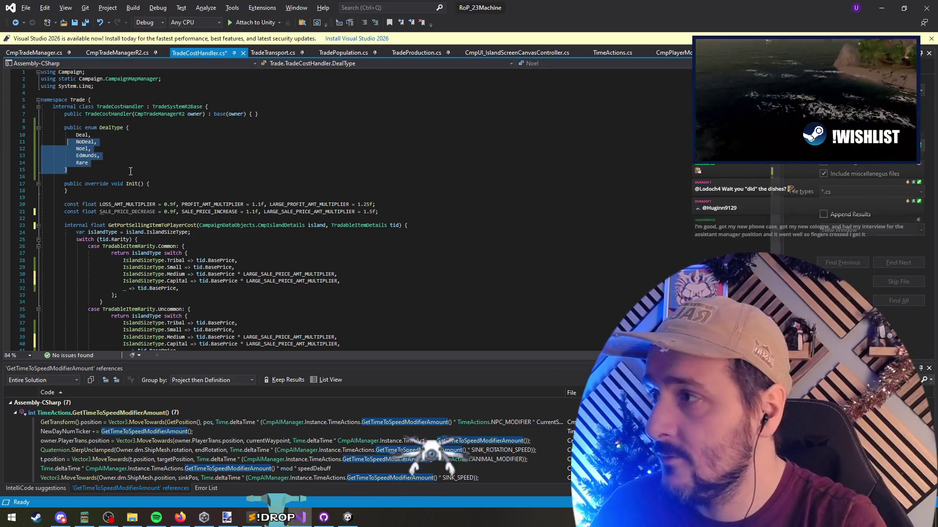
pyautogui.press('Delete')
pyautogui.hotkey('ctrl', 's')
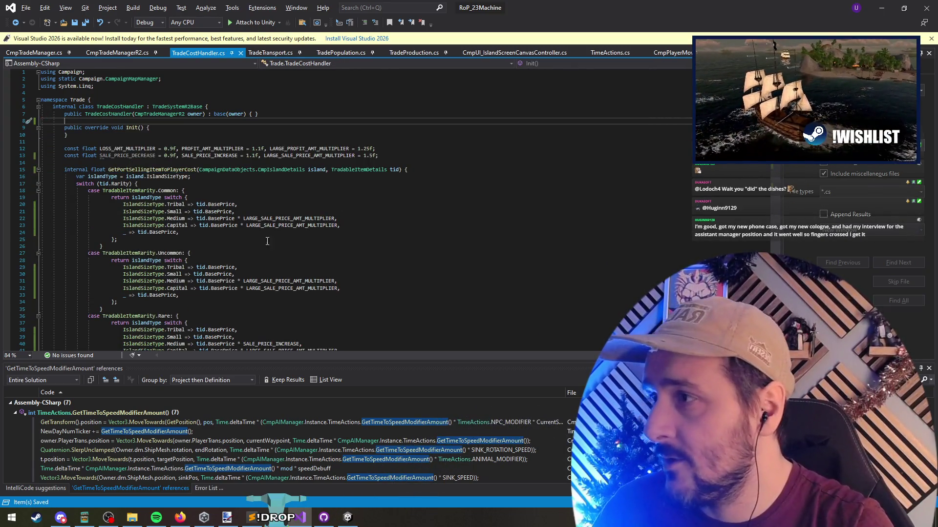
pyautogui.click(202, 170)
pyautogui.click(192, 136)
pyautogui.click(191, 140)
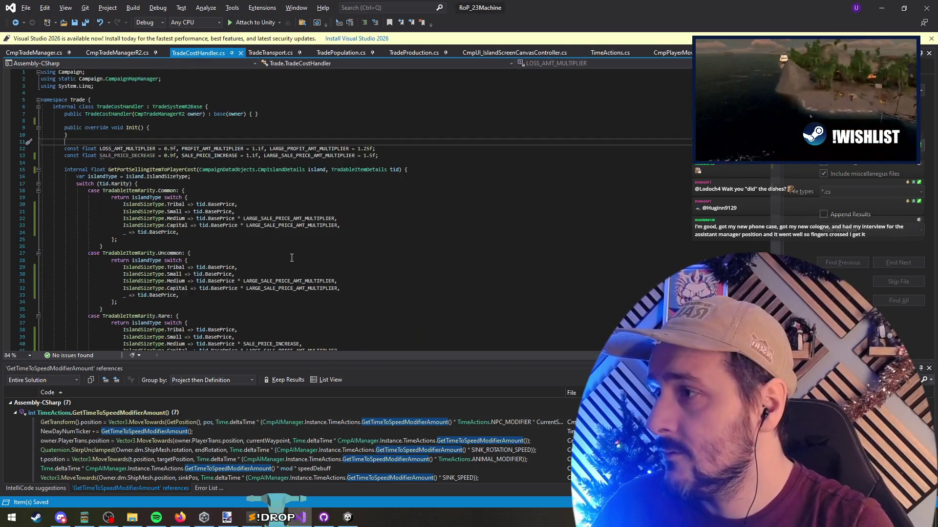
# Step: Find all references to GetPortSellingItemToPlayerCost and open its caller in IslandMarketScreenSliderSystem
pyautogui.rightClick(168, 171)
pyautogui.click(215, 277)
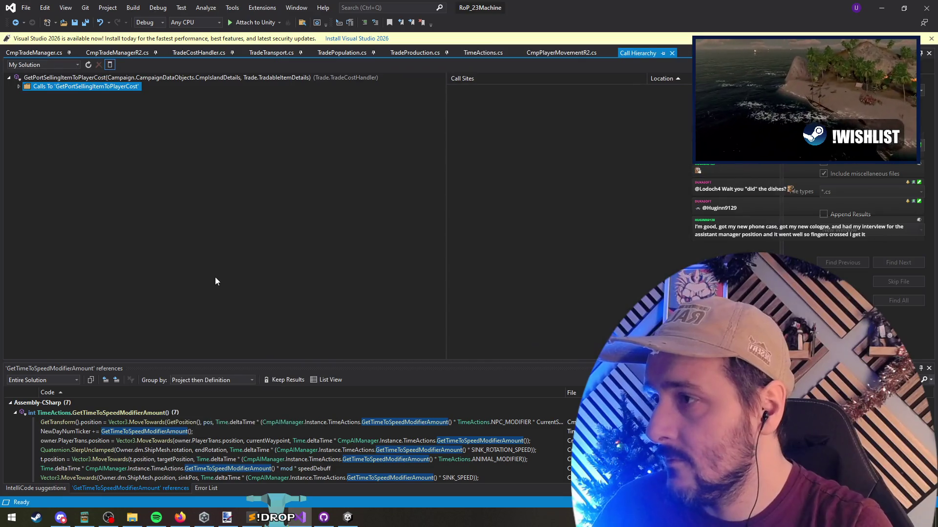
pyautogui.middleClick(639, 53)
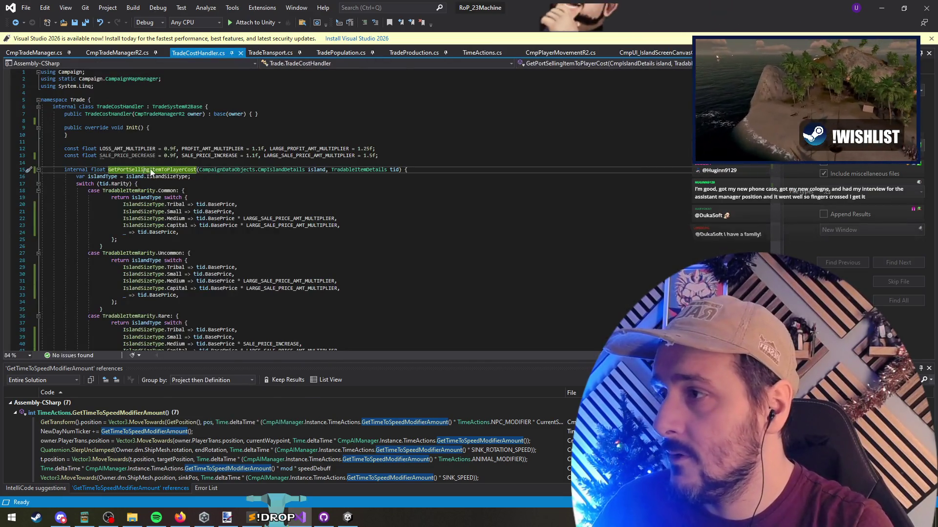
pyautogui.rightClick(142, 170)
pyautogui.click(201, 263)
pyautogui.doubleClick(123, 423)
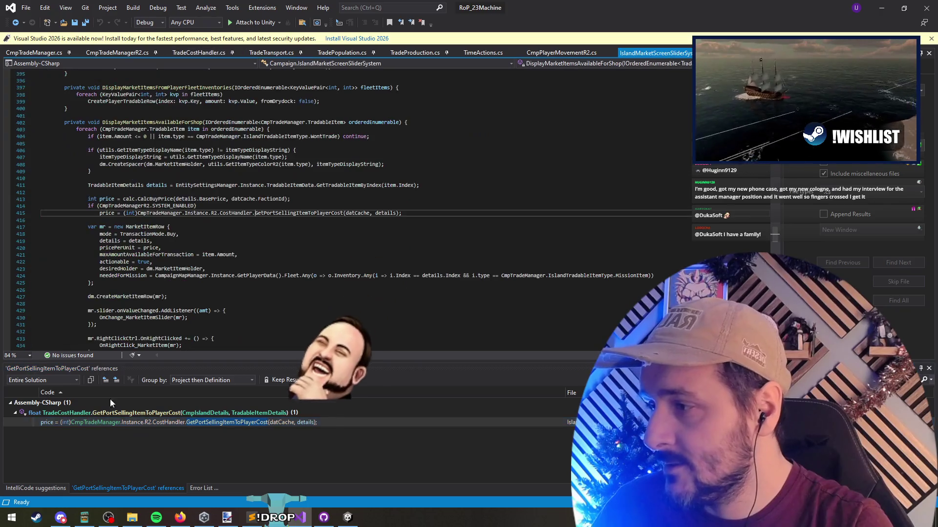
# Step: Review where MarketItemRow is created and its pricePerUnit assignment, then view the class definition
pyautogui.click(378, 220)
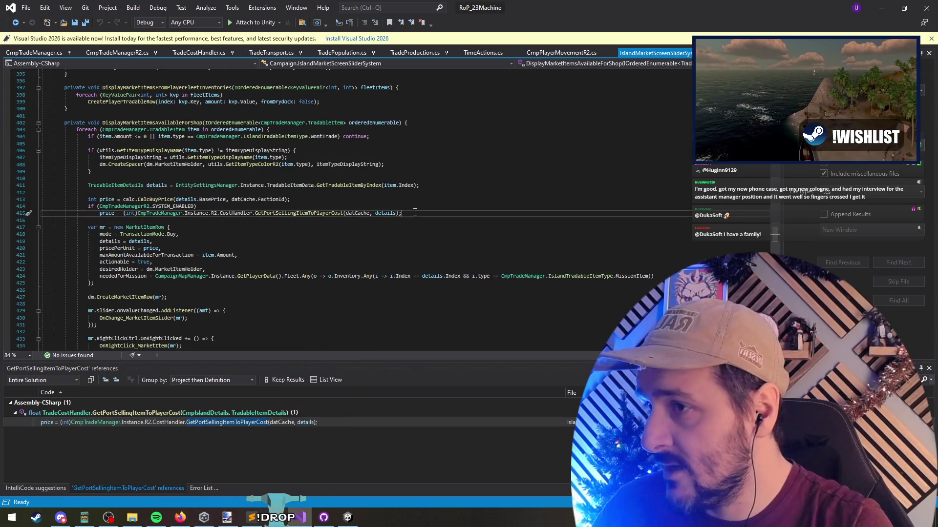
pyautogui.scroll(-2, 185, 223)
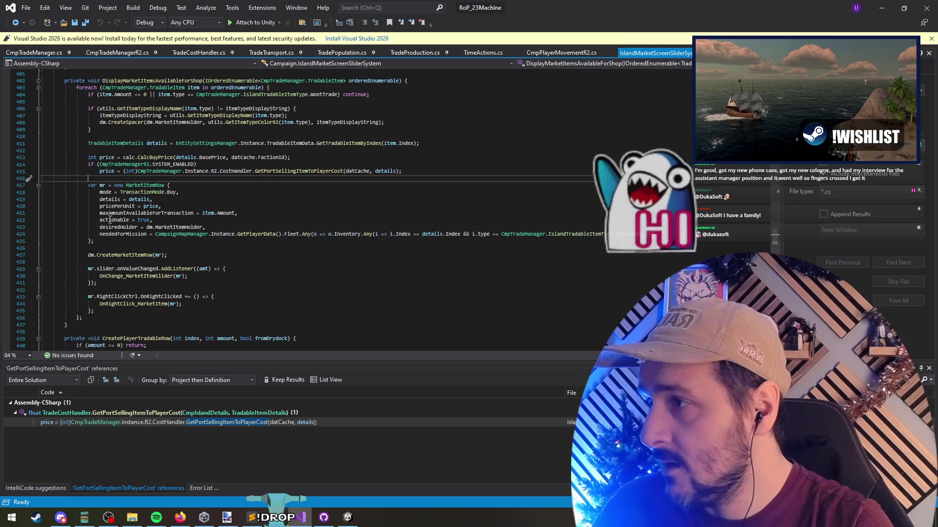
pyautogui.click(123, 246)
pyautogui.click(145, 185)
pyautogui.press('F12')
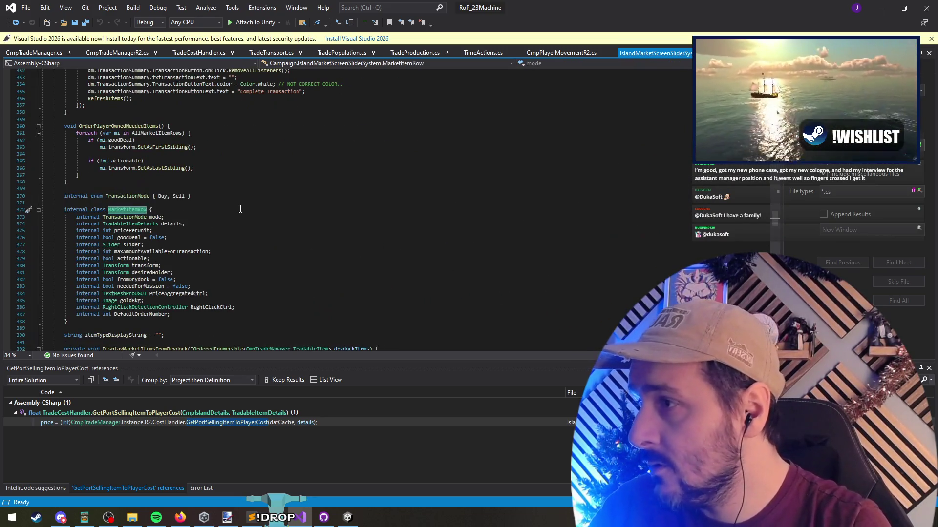
pyautogui.hotkey('ctrl', '-')
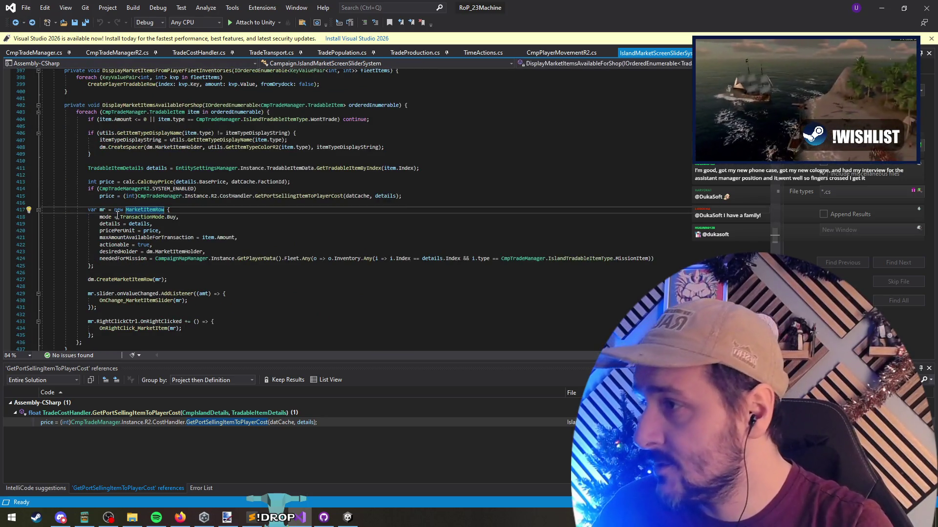
pyautogui.click(117, 280)
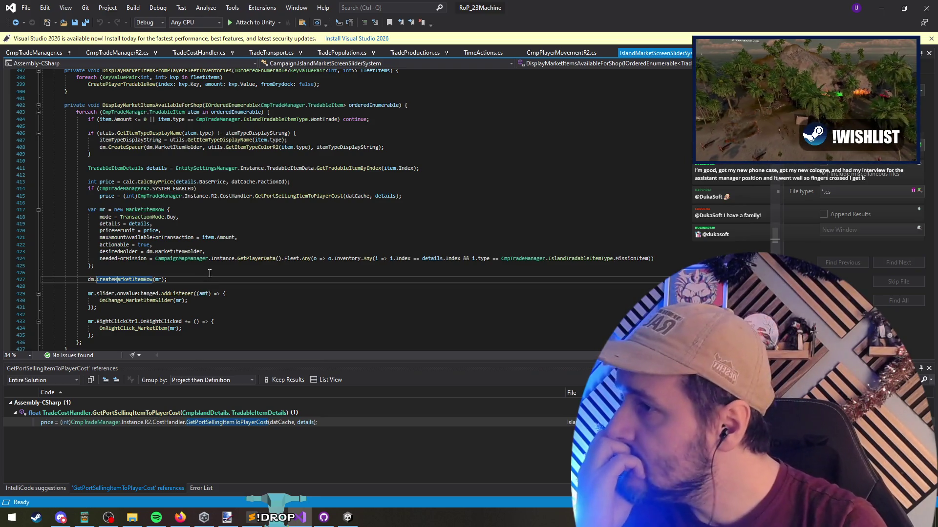
pyautogui.click(213, 230)
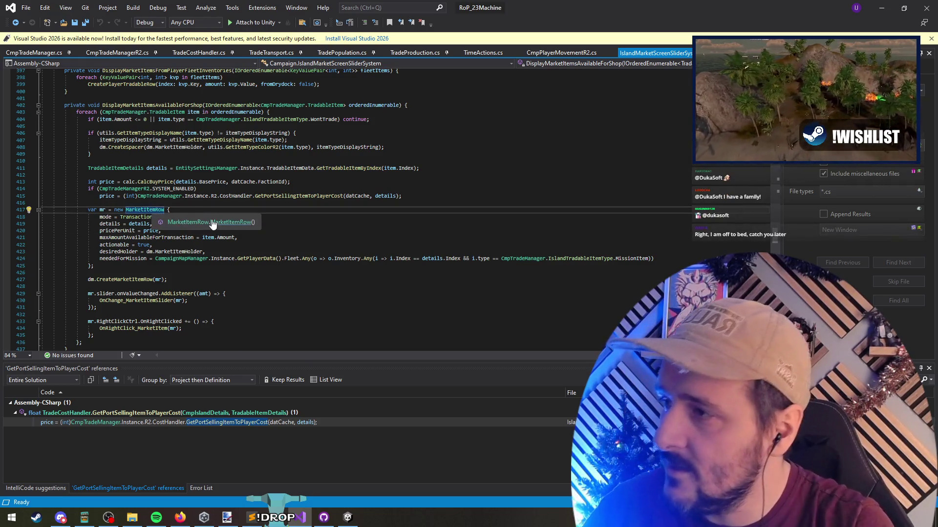
pyautogui.keyDown('ctrl'); pyautogui.click(145, 210); pyautogui.keyUp('ctrl')
# Step: Add an internal int DefaultItemCost field below DefaultOrderNumber in MarketItemRow and save
pyautogui.click(202, 318)
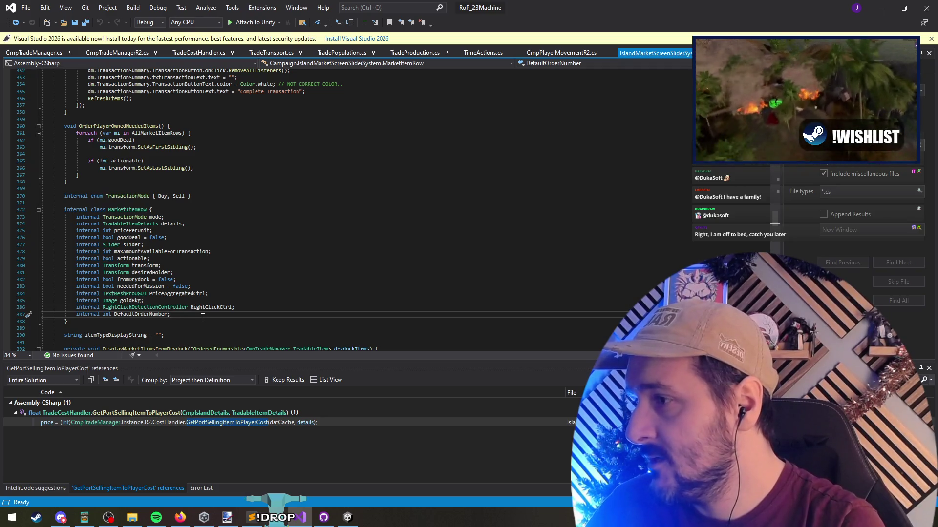
pyautogui.press('Return')
pyautogui.hotkey('ctrl', 'd')
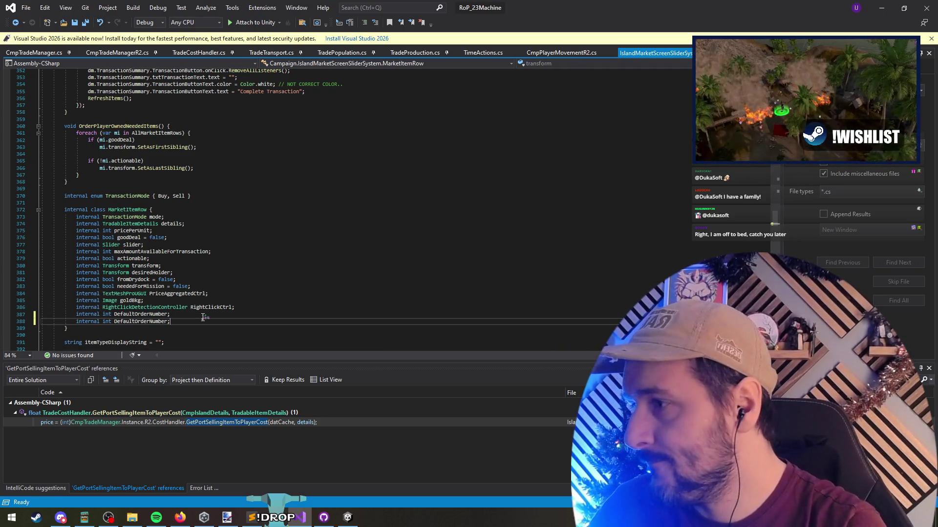
pyautogui.write('DefaultItemCost')
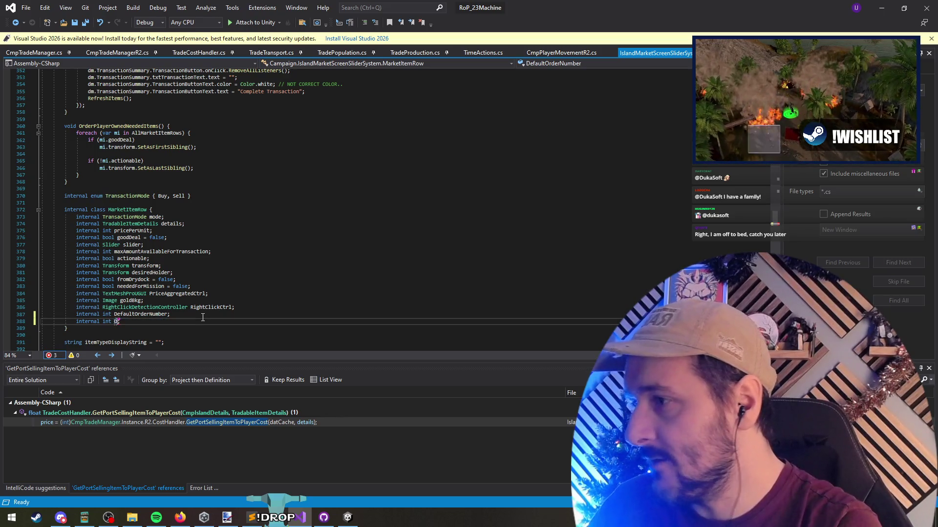
pyautogui.hotkey('ctrl', 's')
pyautogui.click(139, 216)
pyautogui.rightClick(139, 216)
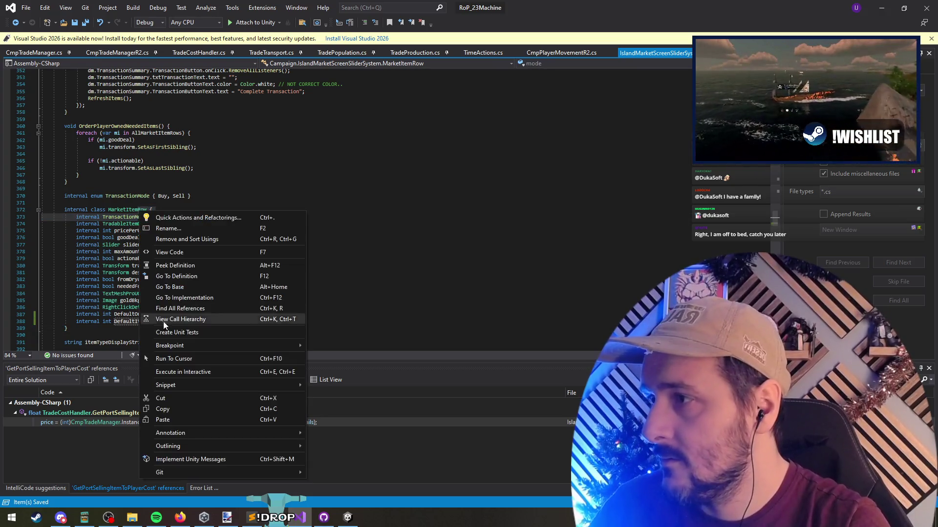
# Step: List all references to MarketItemRow and jump to the code creating shop buy rows
pyautogui.press('Escape')
pyautogui.rightClick(140, 215)
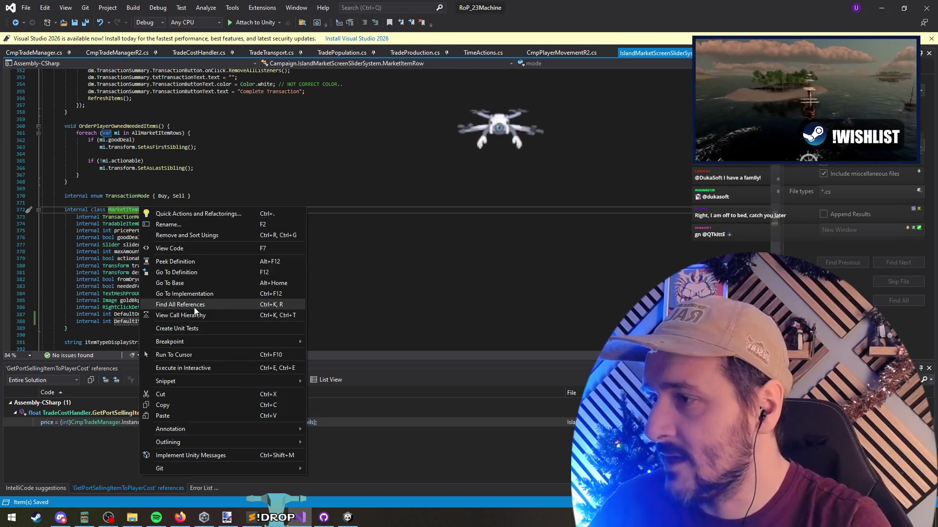
pyautogui.click(176, 305)
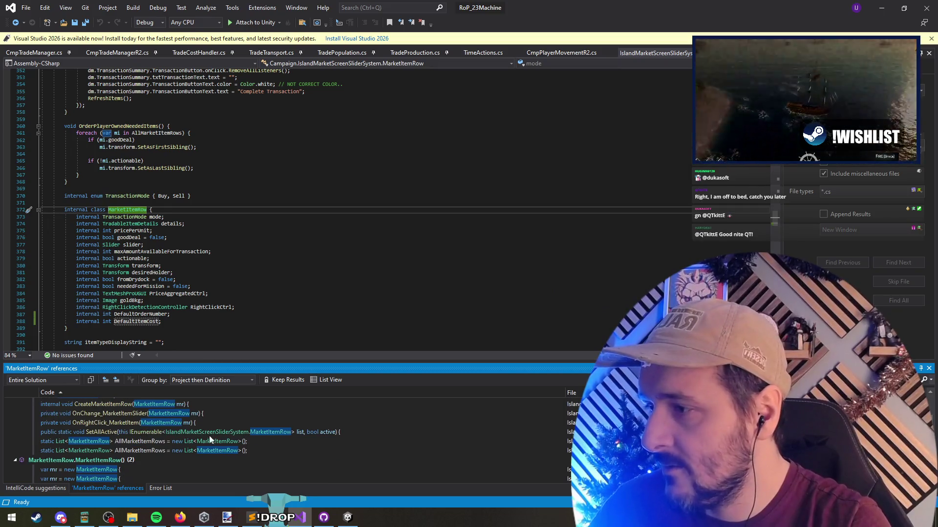
pyautogui.scroll(-1, 153, 430)
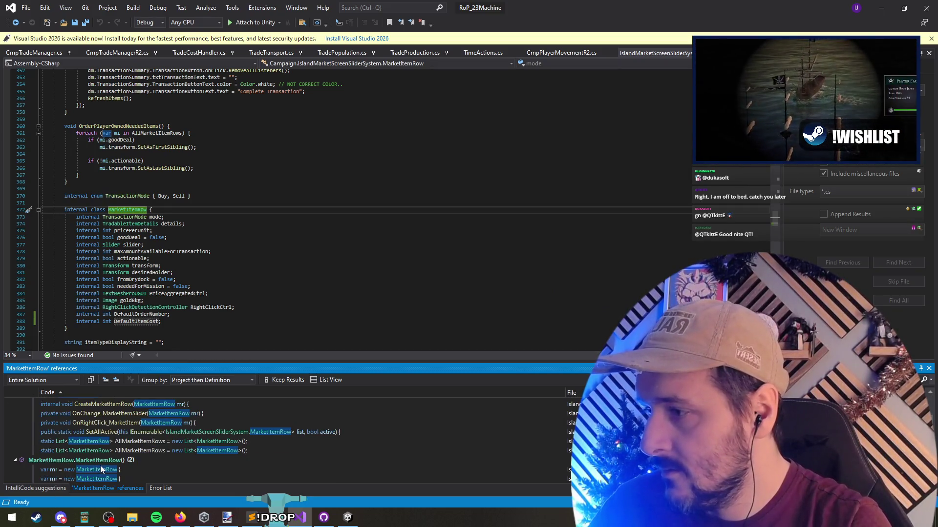
pyautogui.doubleClick(101, 468)
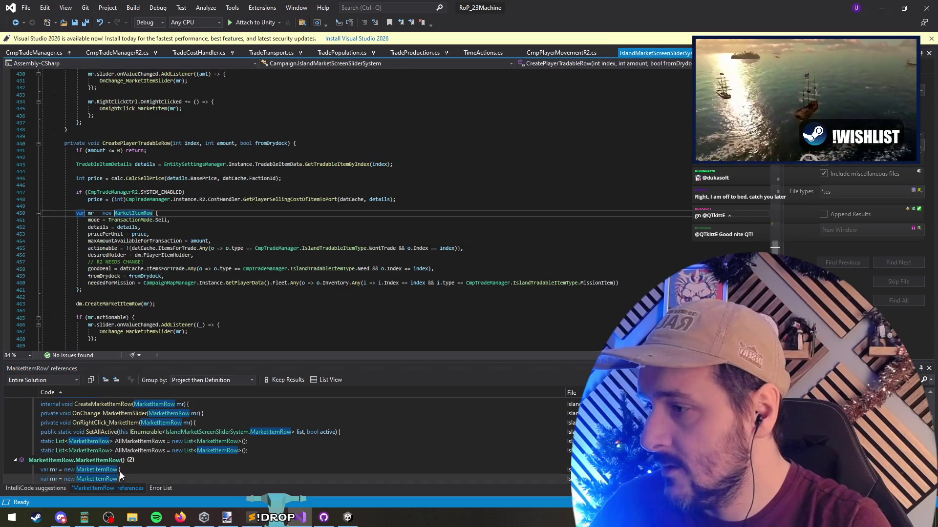
# Step: Add 'DefaultItemCost = details.BasePrice,' after pricePerUnit in the buy-row initializer and save
pyautogui.scroll(1, 271, 466)
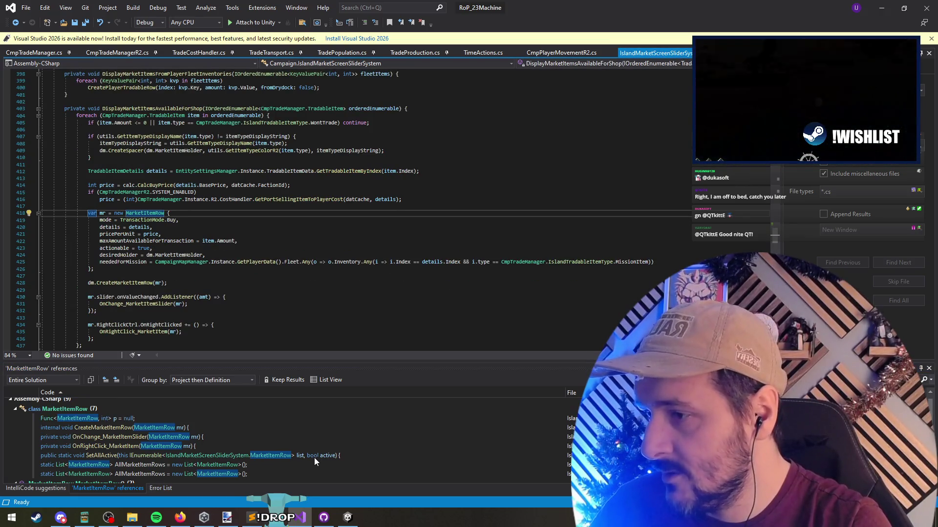
pyautogui.scroll(-1, 199, 463)
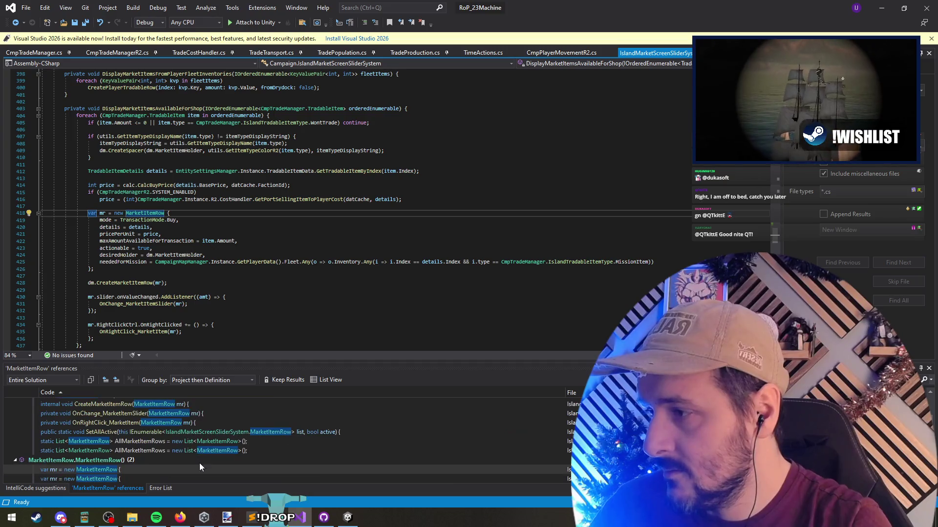
pyautogui.click(222, 262)
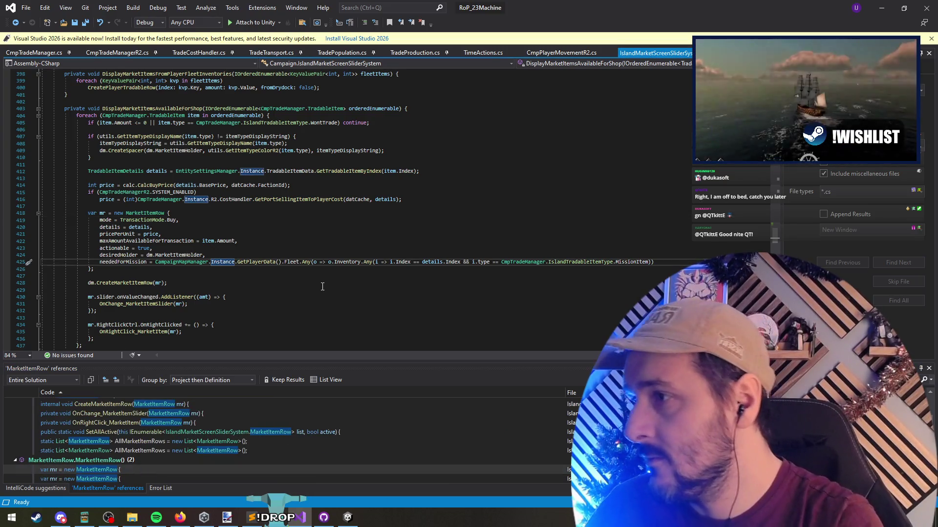
pyautogui.press('Up')
pyautogui.press('Up')
pyautogui.press('Up')
pyautogui.press('Return')
pyautogui.write('d')
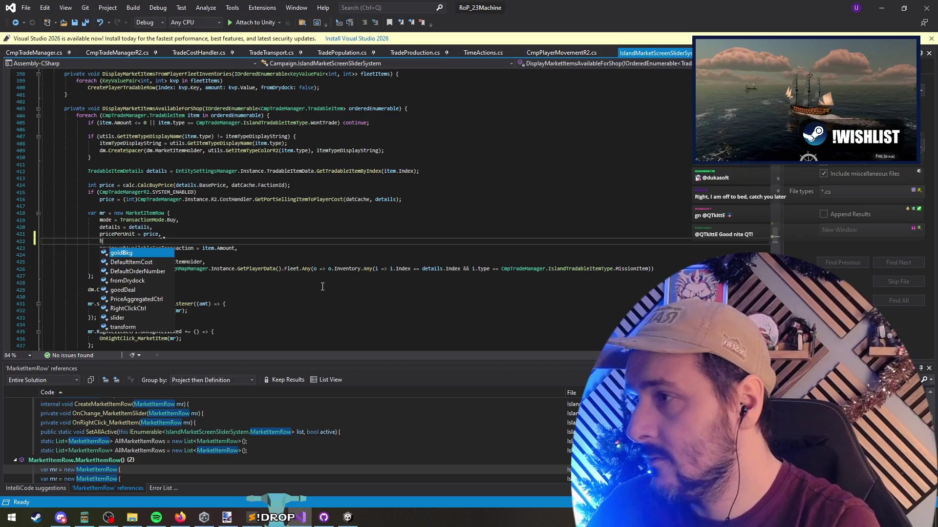
pyautogui.write('efault')
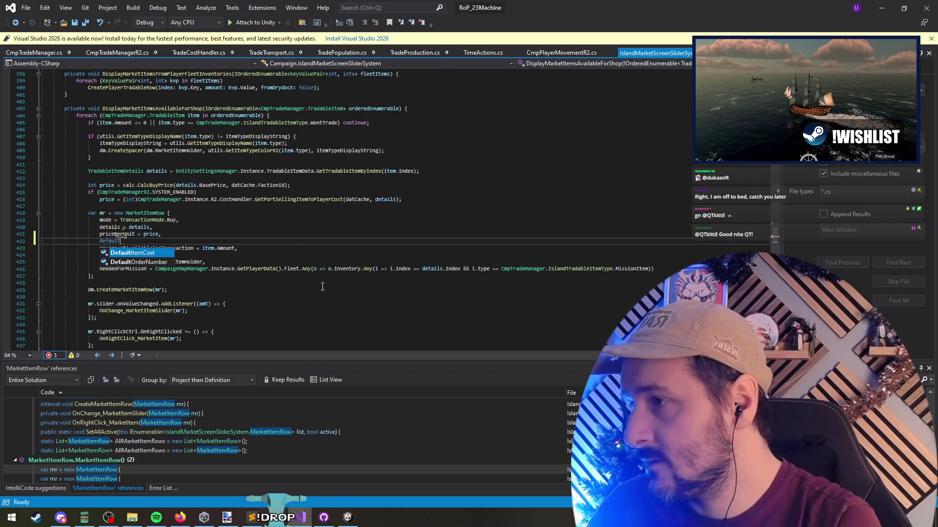
pyautogui.press('Tab')
pyautogui.write('= ')
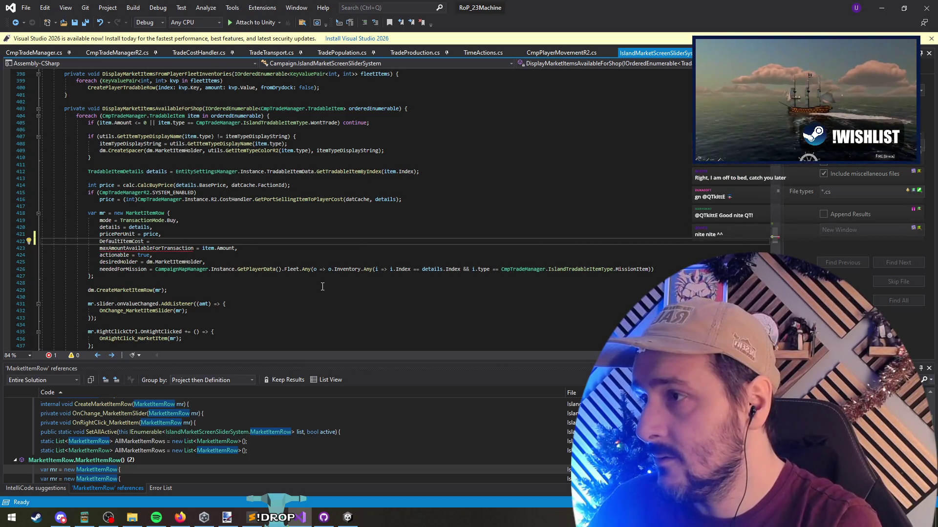
pyautogui.write('details.')
pyautogui.press('Tab')
pyautogui.write(';')
pyautogui.press('BackSpace')
pyautogui.write(',')
pyautogui.hotkey('ctrl', 'shift', 'Left')
pyautogui.hotkey('ctrl', 'shift', 'Left')
pyautogui.hotkey('ctrl', 'shift', 'Left')
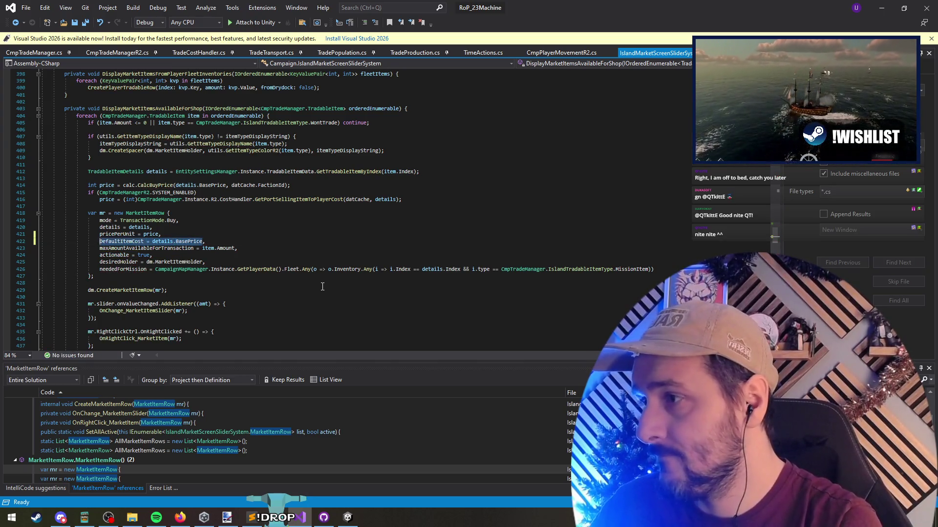
pyautogui.hotkey('ctrl', 's')
# Step: Open the player sell-row creation code and paste the DefaultItemCost assignment after pricePerUnit
pyautogui.doubleClick(121, 242)
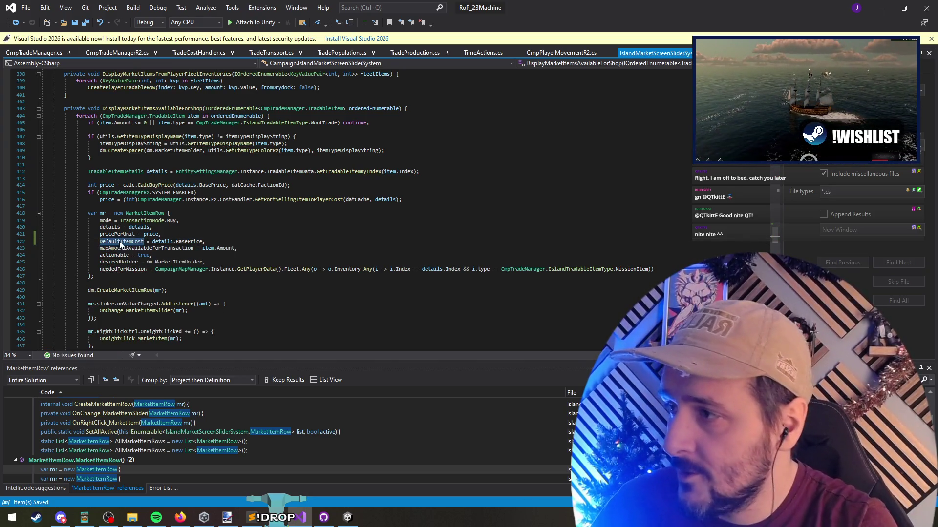
pyautogui.click(194, 241)
pyautogui.click(130, 479)
pyautogui.doubleClick(131, 481)
pyautogui.click(151, 241)
pyautogui.press('Return')
pyautogui.hotkey('ctrl', 'v')
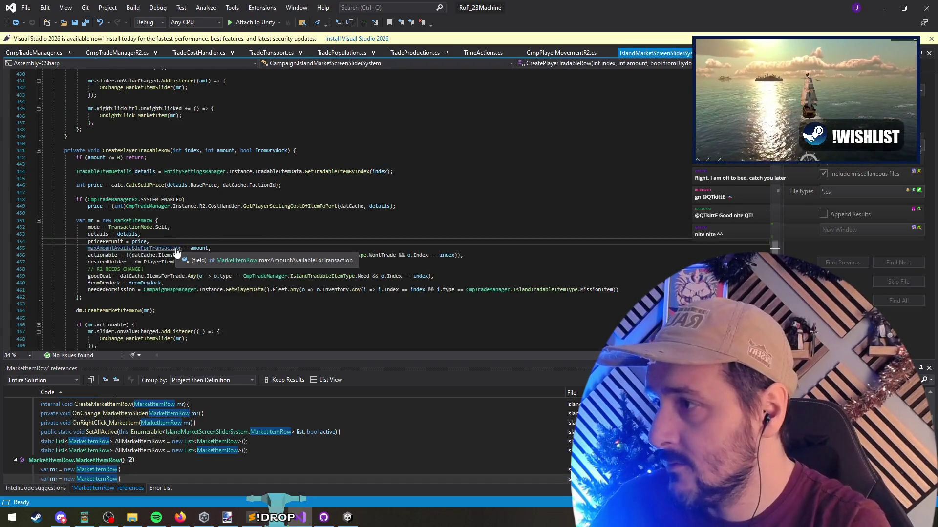
# Step: Tidy the pasted DefaultItemCost line and delete the '// R2 NEEDS CHANGE!' comment
pyautogui.press('BackSpace')
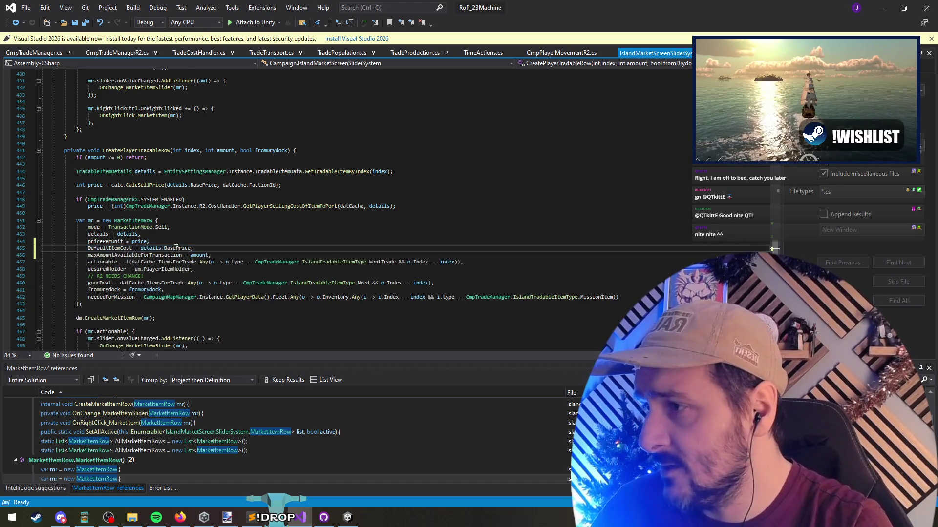
pyautogui.press('End')
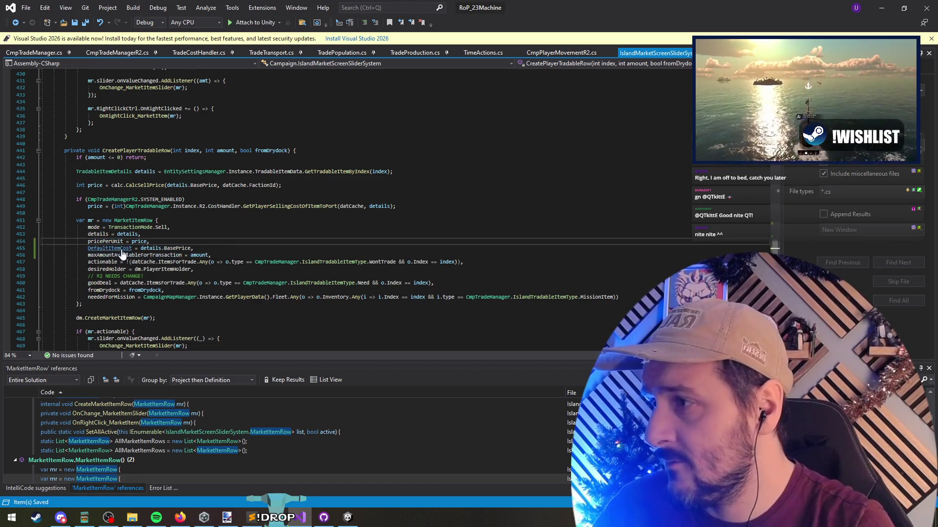
pyautogui.click(134, 290)
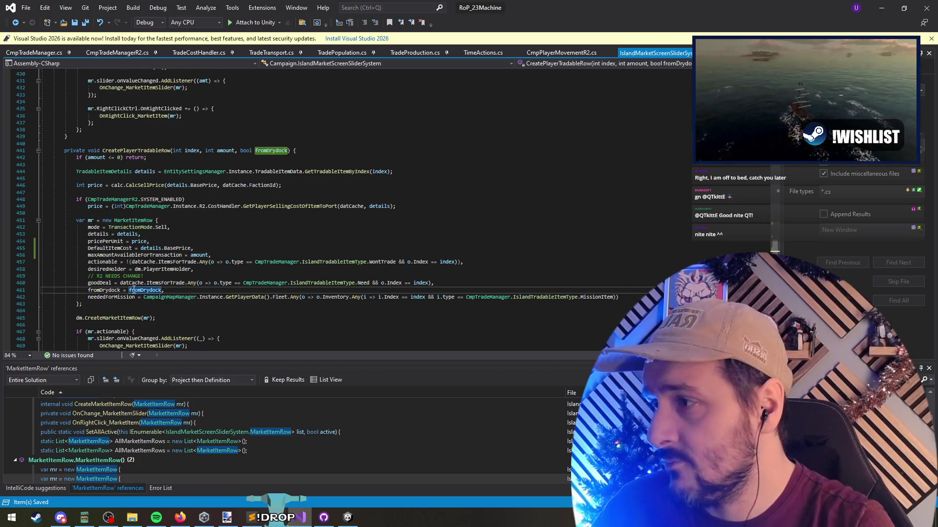
pyautogui.click(147, 276)
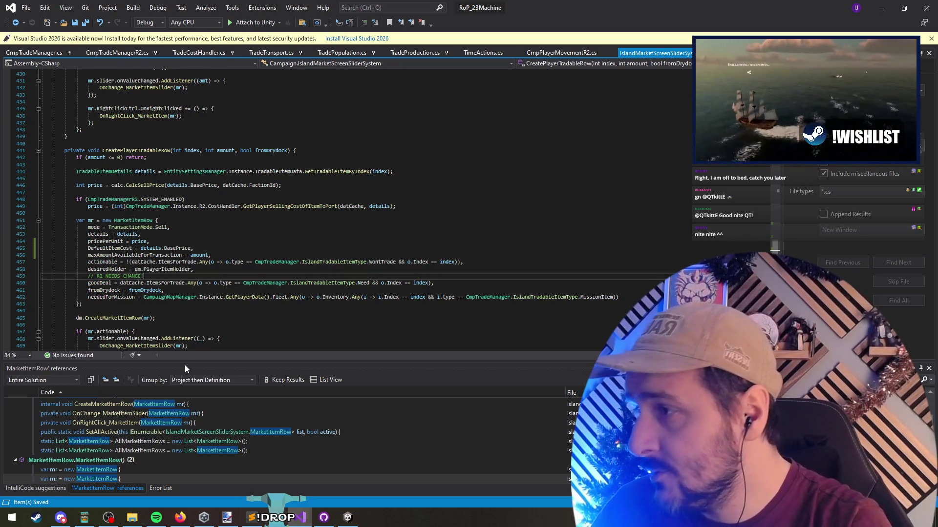
pyautogui.hotkey('ctrl', 'x')
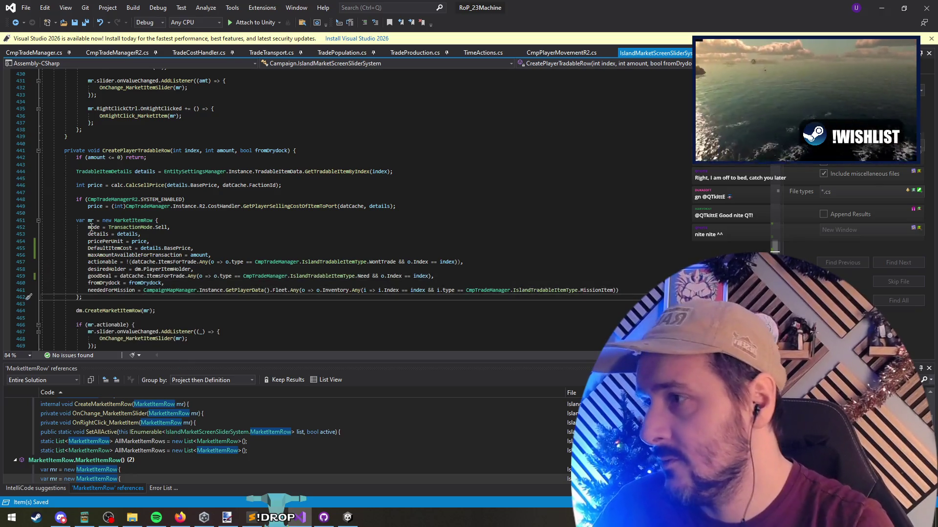
# Step: Review the goodDeal condition and go to the CreateMarketItemRow definition
pyautogui.click(133, 220)
pyautogui.scroll(-2, 287, 244)
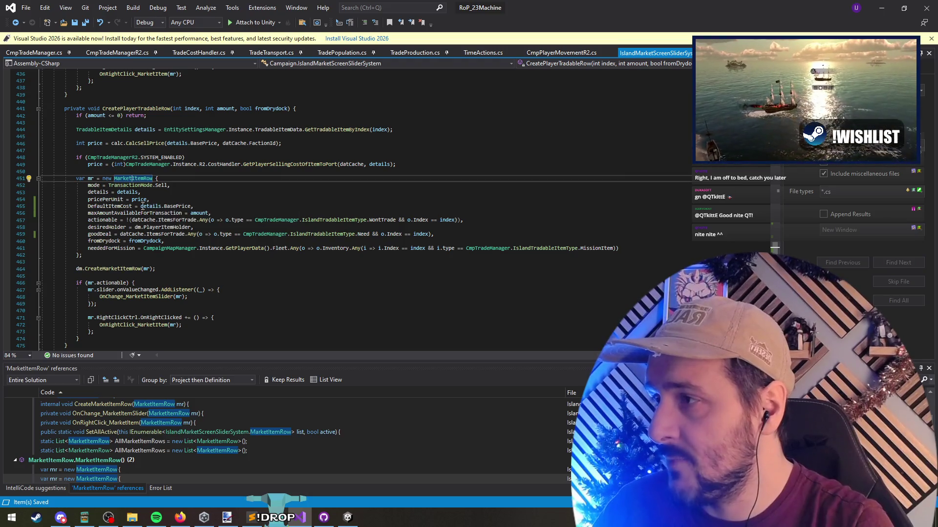
pyautogui.moveTo(120, 234); pyautogui.dragTo(448, 237)
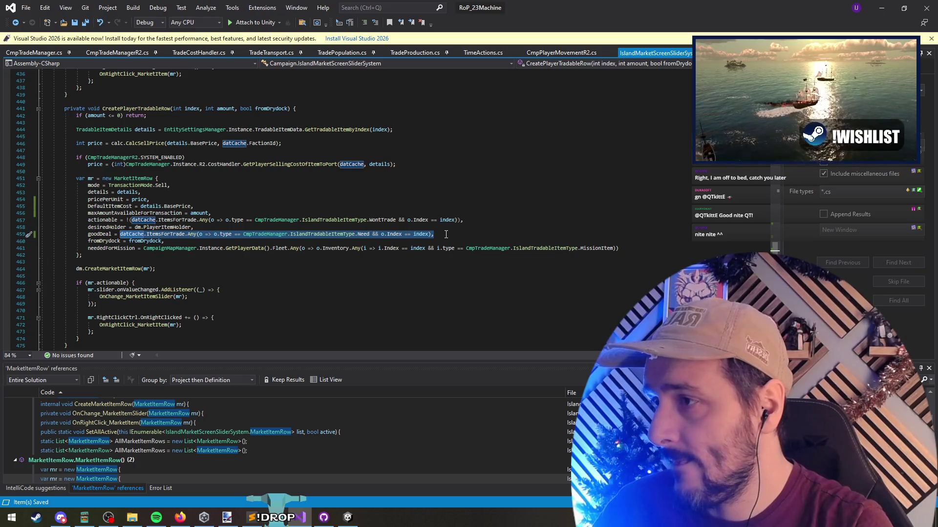
pyautogui.click(171, 254)
pyautogui.click(130, 261)
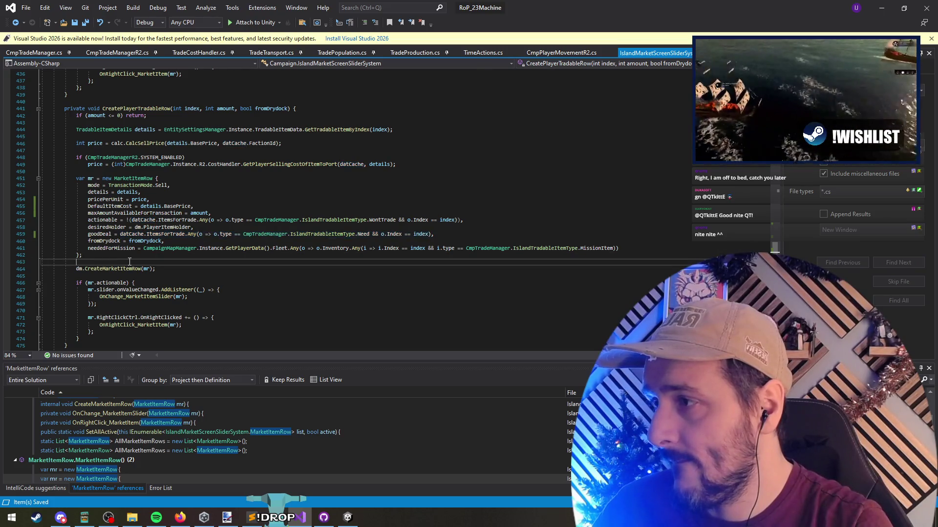
pyautogui.doubleClick(101, 234)
pyautogui.click(112, 269)
pyautogui.keyDown('ctrl'); pyautogui.click(112, 268); pyautogui.keyUp('ctrl')
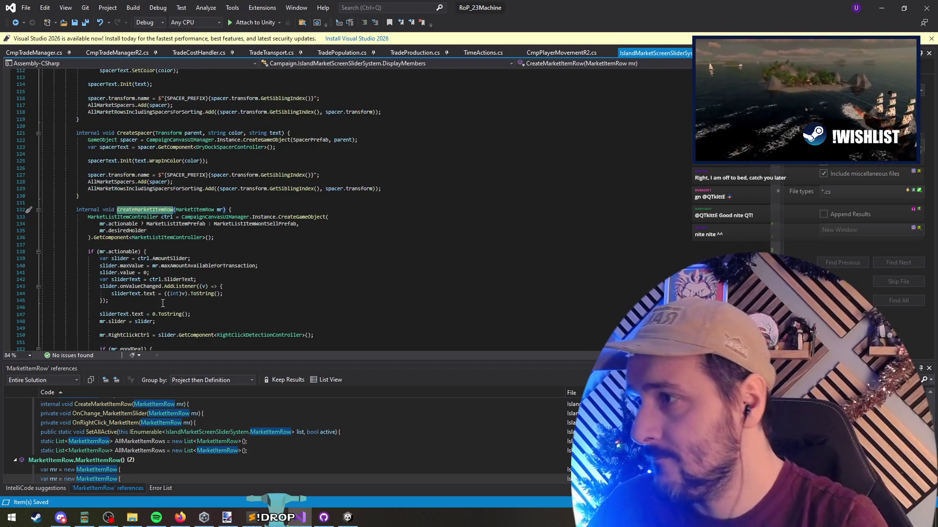
pyautogui.scroll(-5, 163, 303)
pyautogui.click(100, 146)
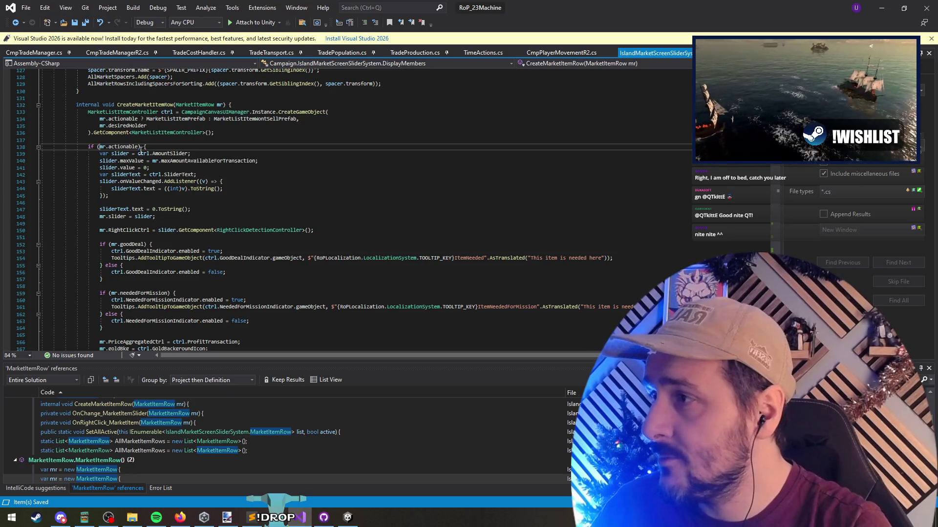
pyautogui.scroll(-4, 221, 260)
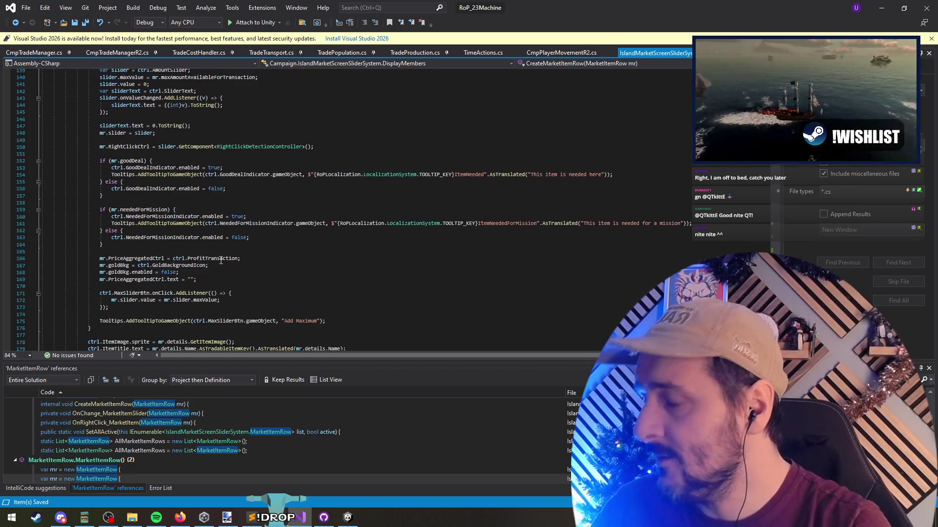
pyautogui.click(360, 319)
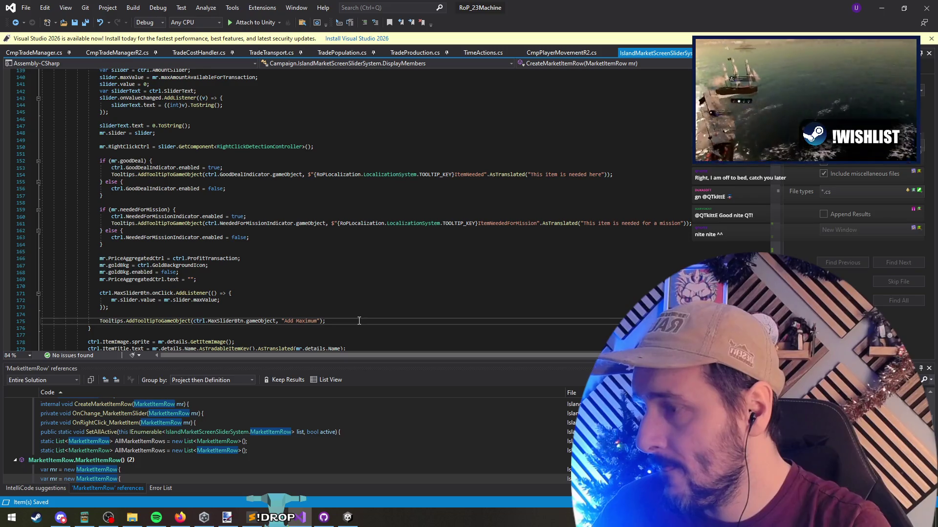
pyautogui.scroll(1, 342, 303)
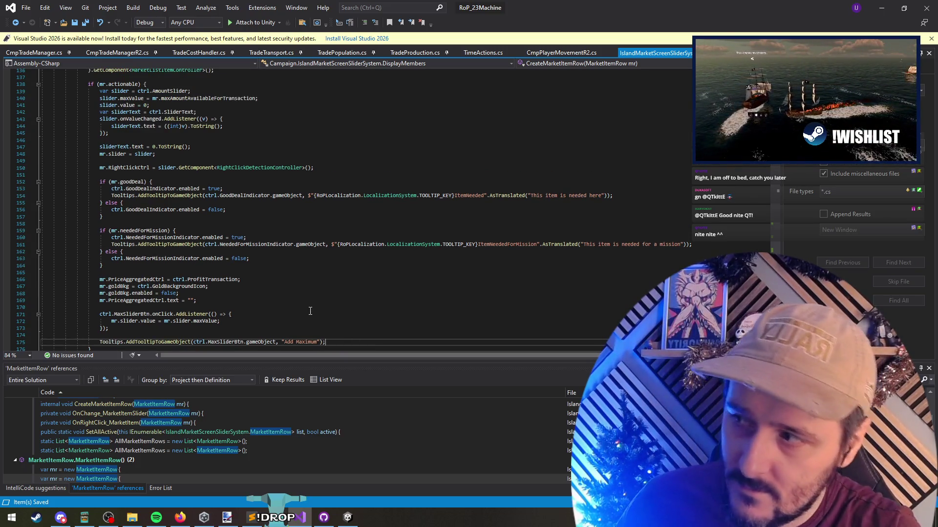
pyautogui.scroll(6, 254, 264)
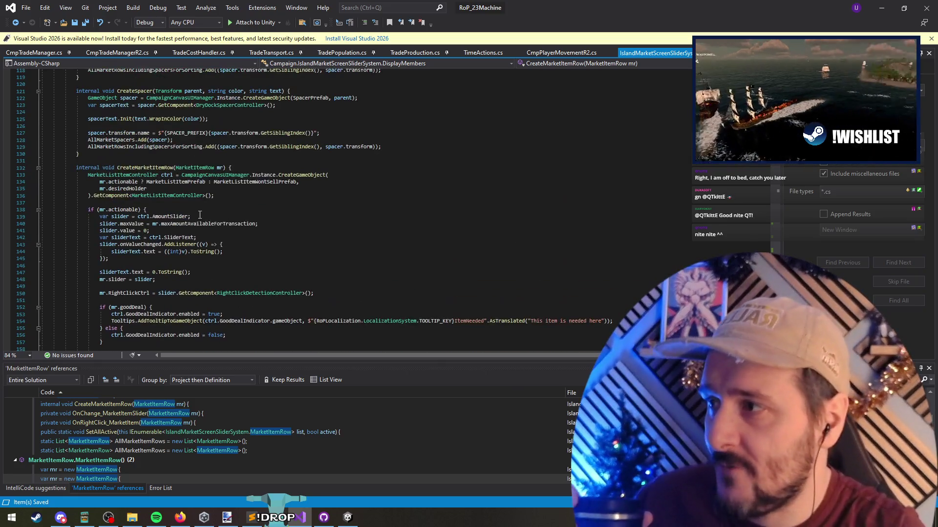
pyautogui.scroll(-3, 207, 223)
pyautogui.scroll(-3, 207, 223)
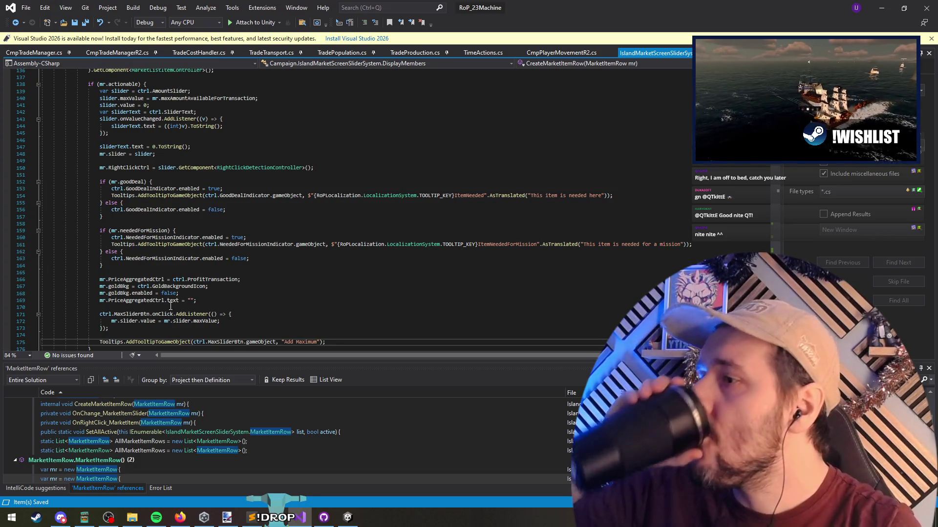
pyautogui.scroll(-1, 149, 304)
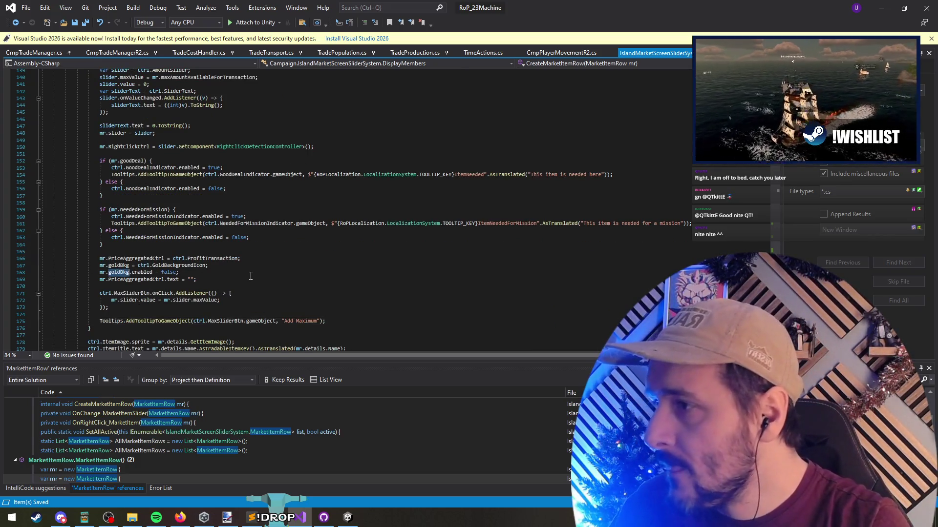
pyautogui.moveTo(141, 275)
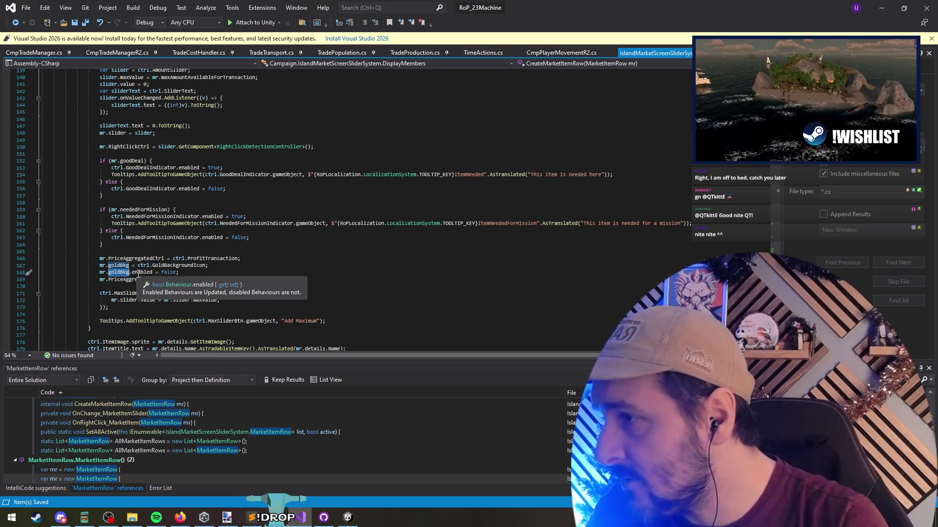
pyautogui.click(299, 274)
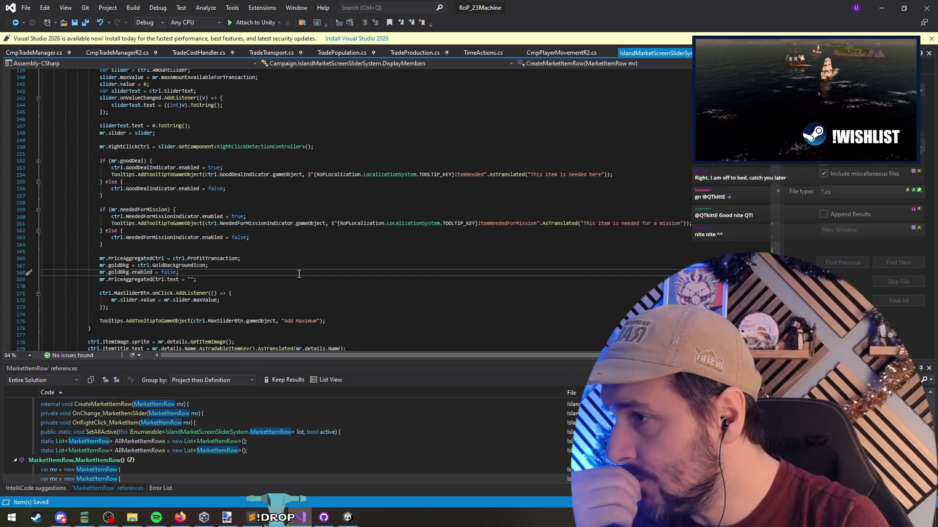
pyautogui.click(186, 265)
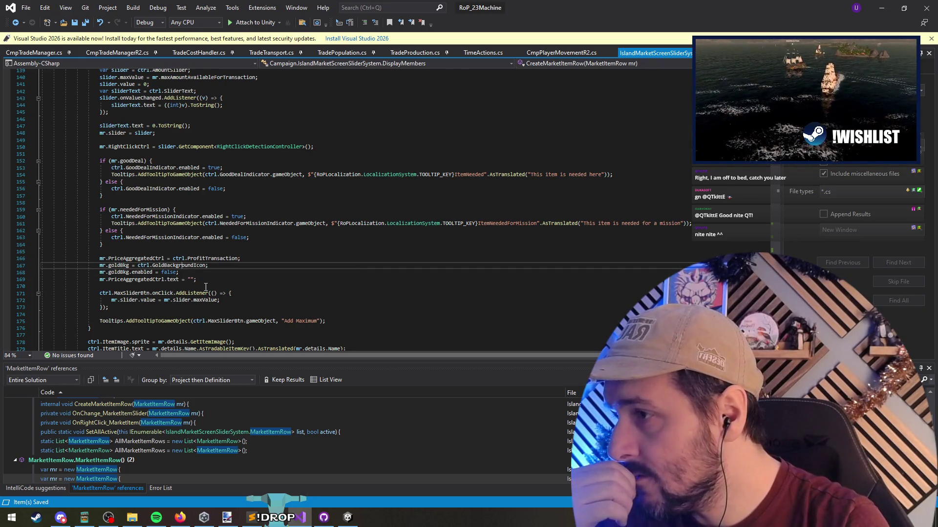
pyautogui.rightClick(118, 266)
# Step: List all four references to goldBkg and inspect the price display setup lines
pyautogui.click(162, 335)
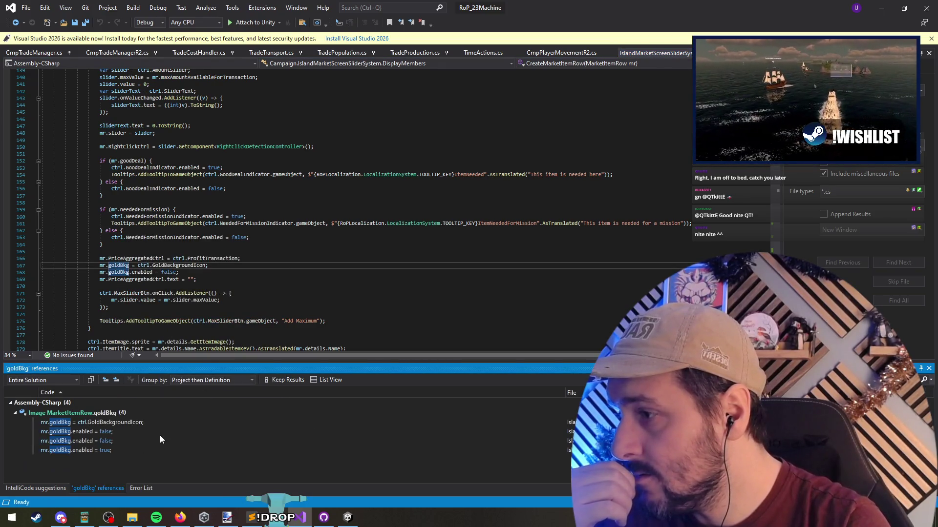
pyautogui.moveTo(121, 430)
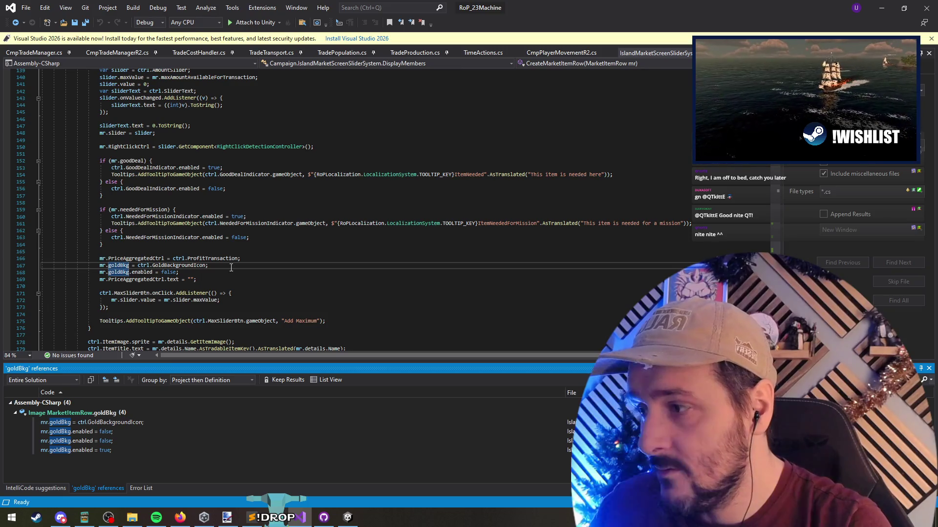
pyautogui.click(211, 252)
pyautogui.press('Down')
pyautogui.press('Up')
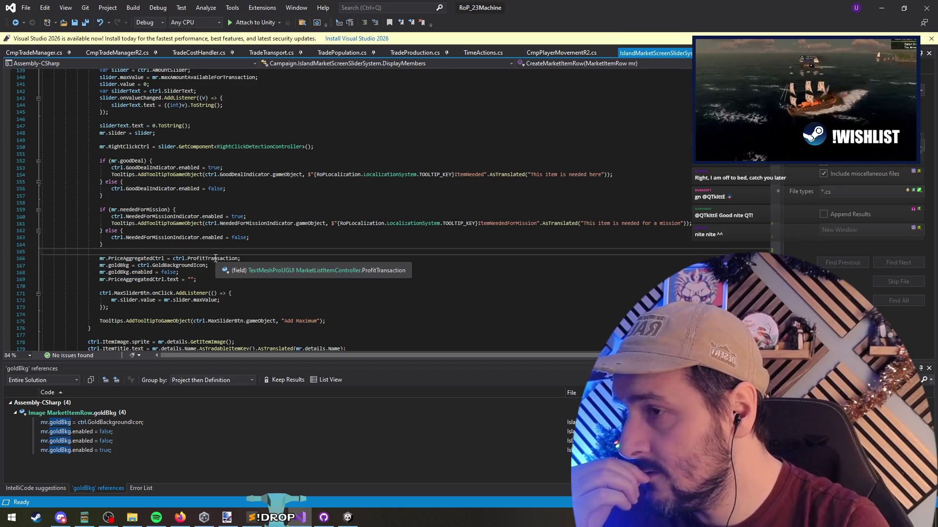
pyautogui.press('Down')
pyautogui.press('Down')
pyautogui.press('Down')
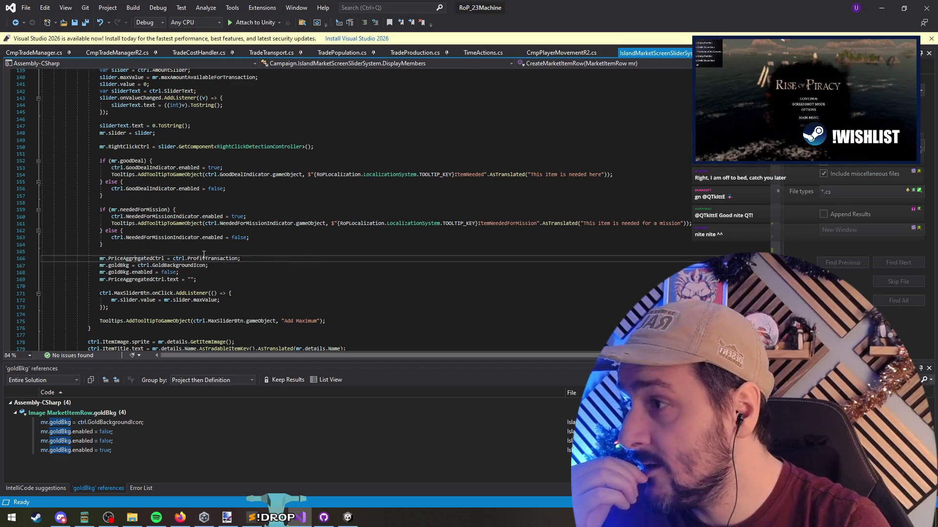
# Step: Review CreateMarketItemRow, highlighting uses of goodDeal and mr, down to the slider setup
pyautogui.scroll(2, 144, 264)
pyautogui.click(143, 252)
pyautogui.click(126, 202)
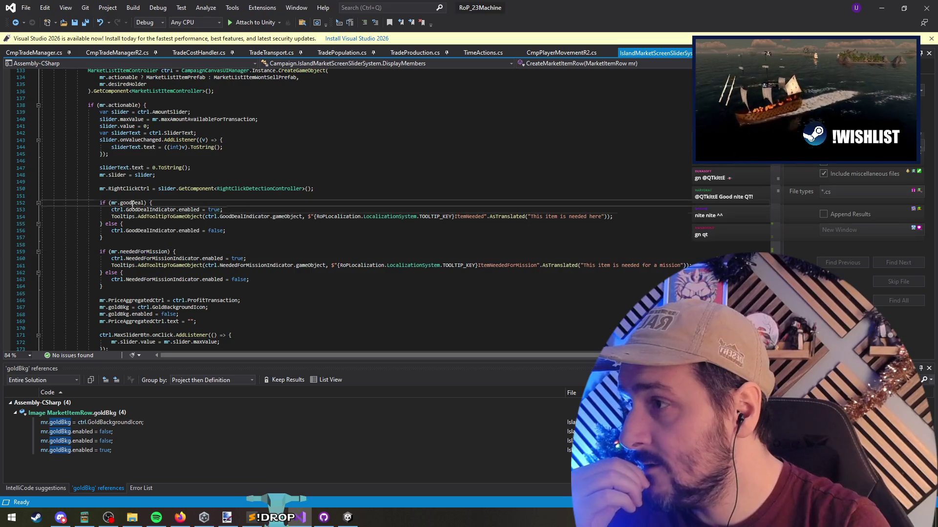
pyautogui.click(112, 203)
pyautogui.scroll(1, 117, 195)
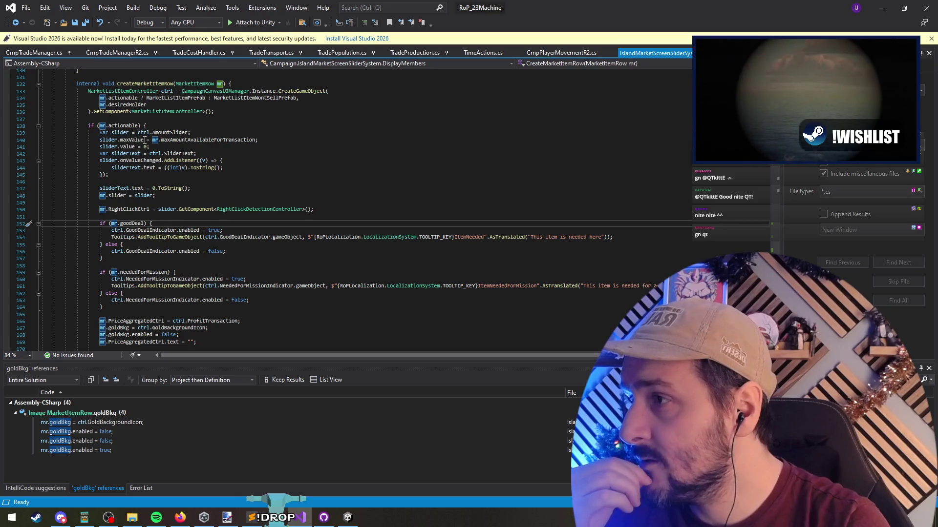
pyautogui.scroll(-5, 145, 139)
pyautogui.click(154, 245)
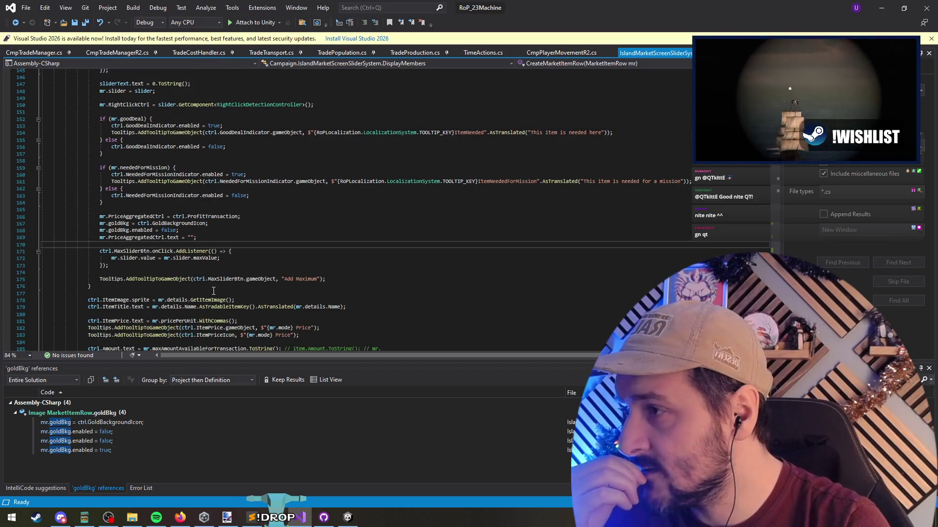
pyautogui.click(136, 272)
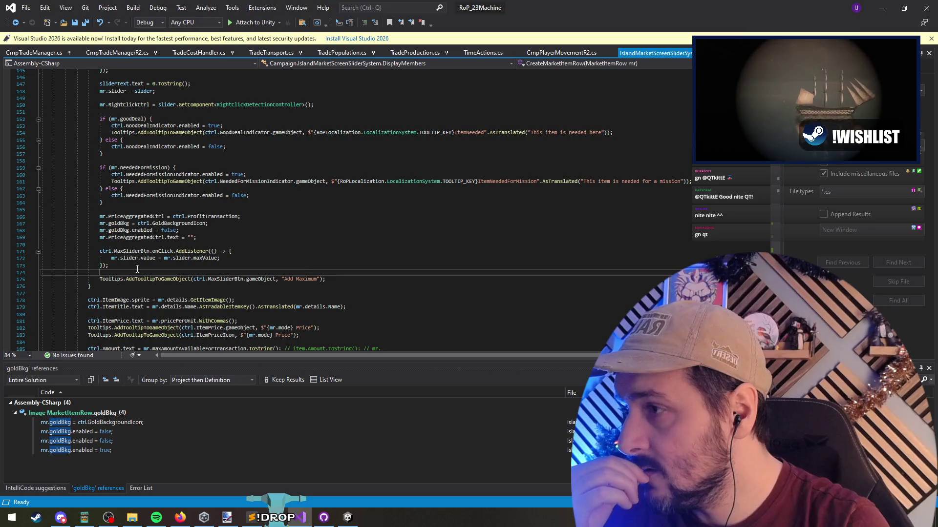
pyautogui.scroll(8, 299, 259)
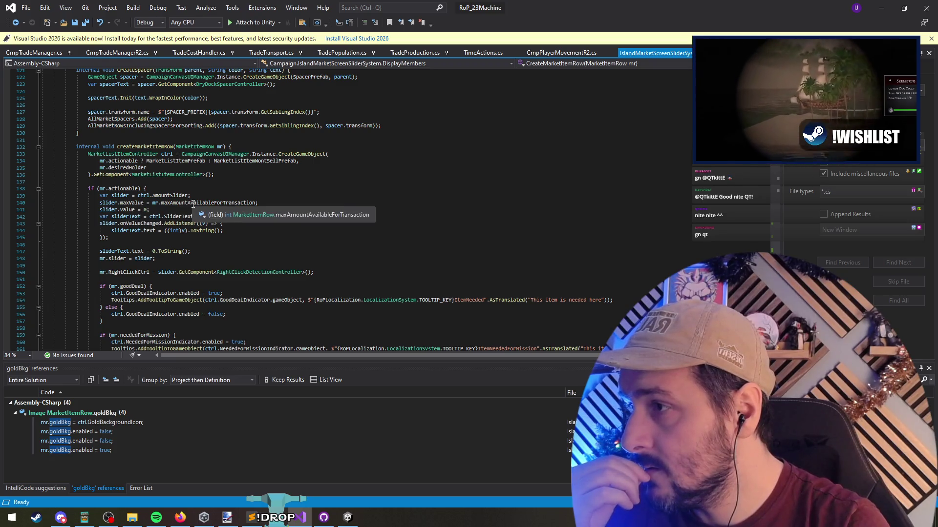
pyautogui.click(190, 251)
pyautogui.click(142, 147)
pyautogui.click(183, 245)
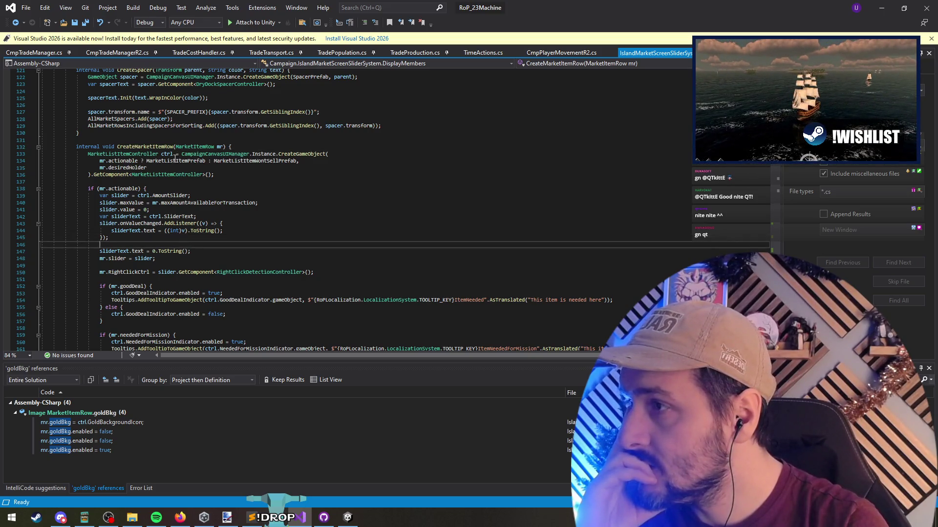
pyautogui.scroll(-11, 137, 232)
pyautogui.scroll(-4, 131, 242)
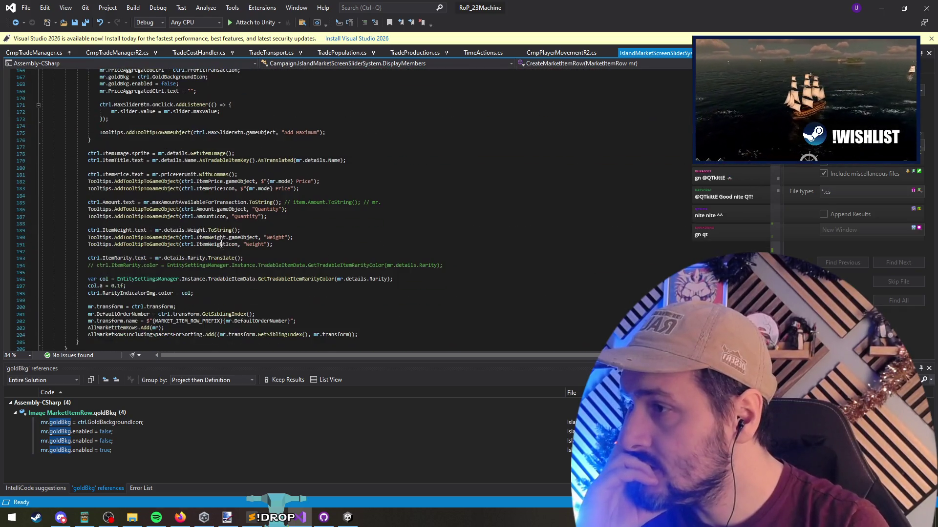
# Step: Insert a new line below the ItemPrice.text assignment and paste a copied ctrl.ItemPrice reference there
pyautogui.click(116, 171)
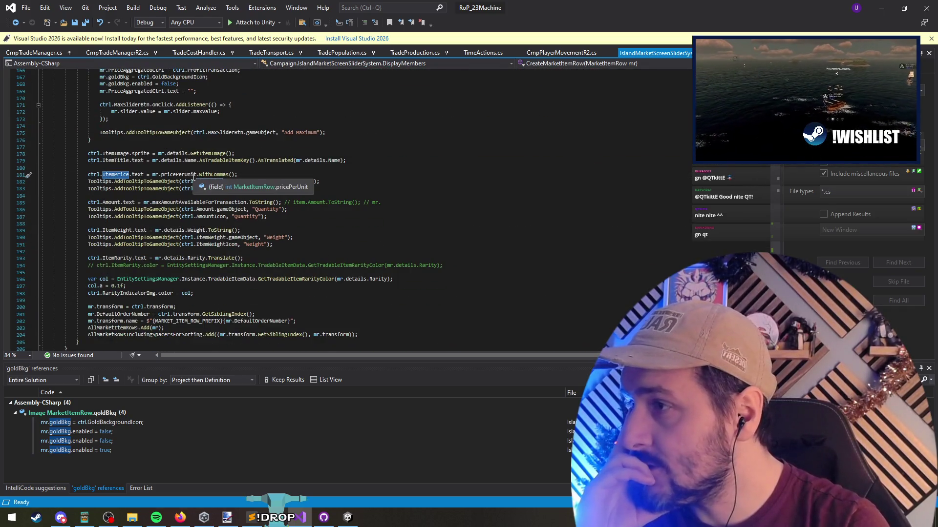
pyautogui.click(190, 176)
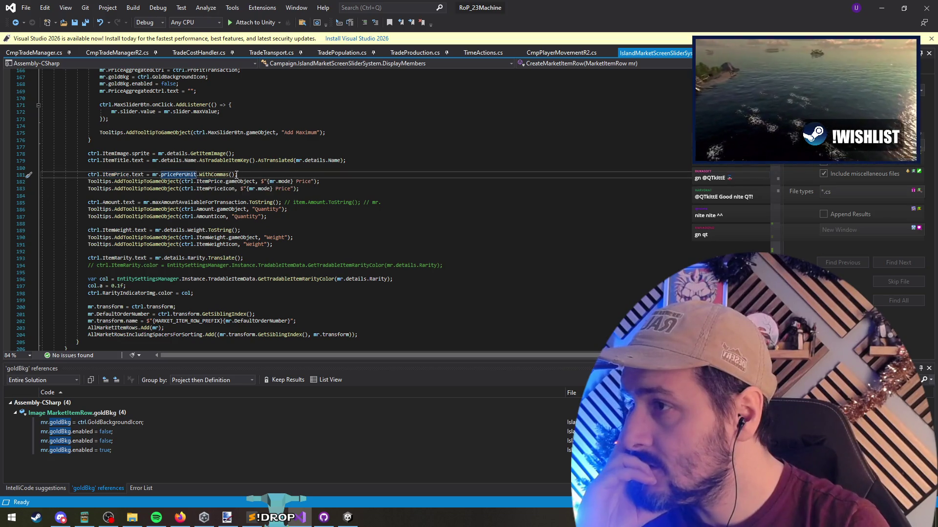
pyautogui.click(244, 175)
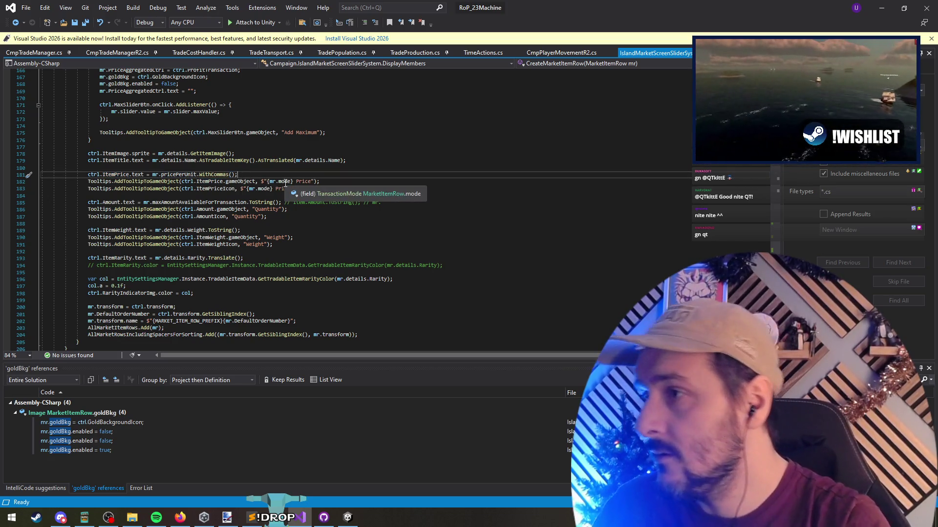
pyautogui.hotkey('ctrl', 'Return')
pyautogui.hotkey('ctrl', 'z')
pyautogui.press('Return')
pyautogui.press('Return')
pyautogui.press('Return')
pyautogui.hotkey('ctrl', 'shift', 'Right')
pyautogui.hotkey('ctrl', 'shift', 'Right')
pyautogui.hotkey('ctrl', 'shift', 'Right')
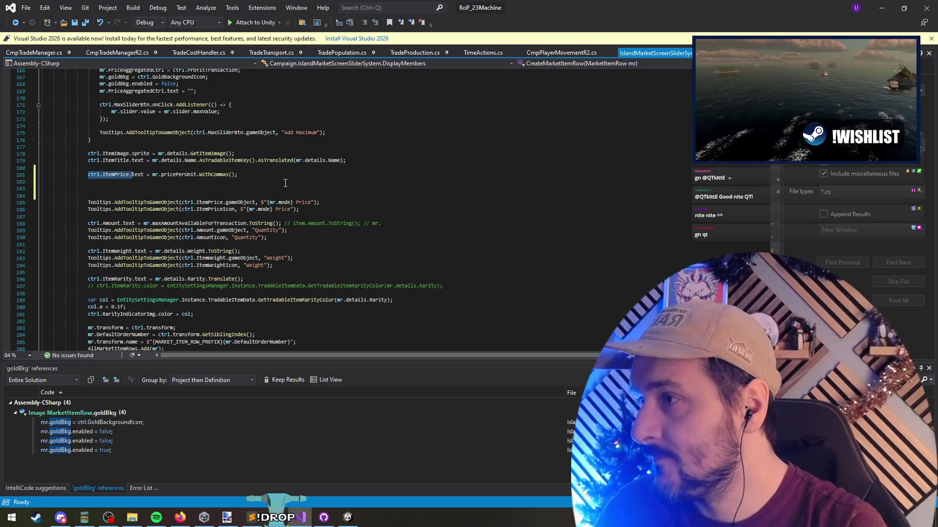
pyautogui.hotkey('ctrl', 'c')
pyautogui.press('Down')
pyautogui.press('Down')
pyautogui.hotkey('ctrl', 'v')
# Step: Make the line read ctrl.ItemPrice.color = mr.pricePerUnit > mr.DefaultItemCost ? Color.green
pyautogui.press('BackSpace')
pyautogui.press('BackSpace')
pyautogui.press('BackSpace')
pyautogui.write('color = ')
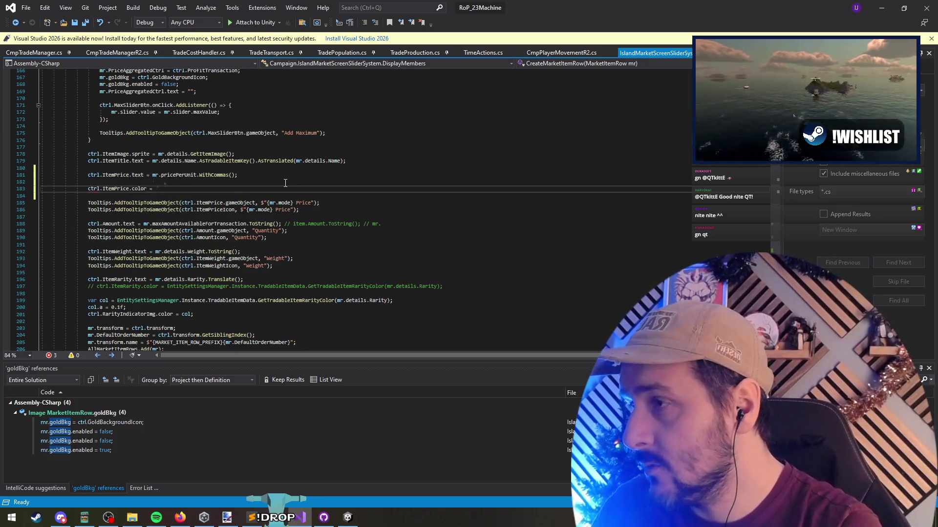
pyautogui.write('mr.price')
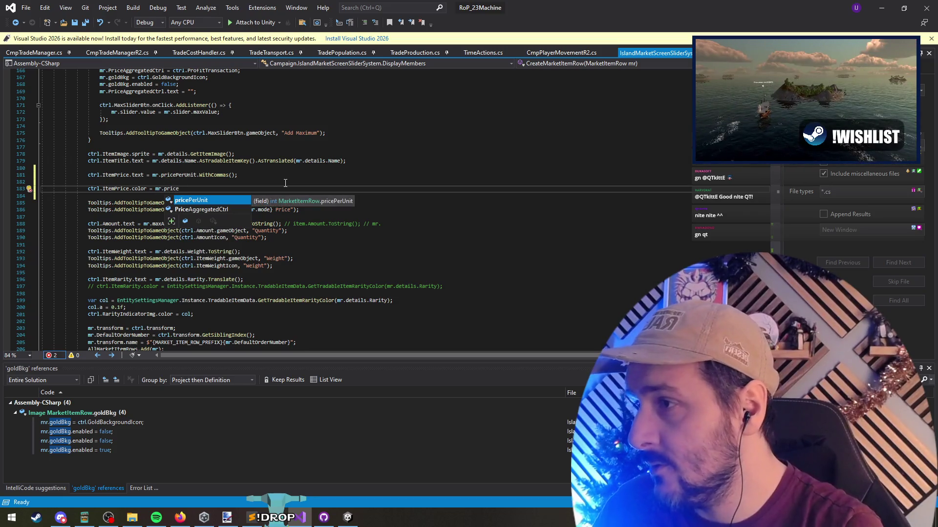
pyautogui.write('PerUnit >')
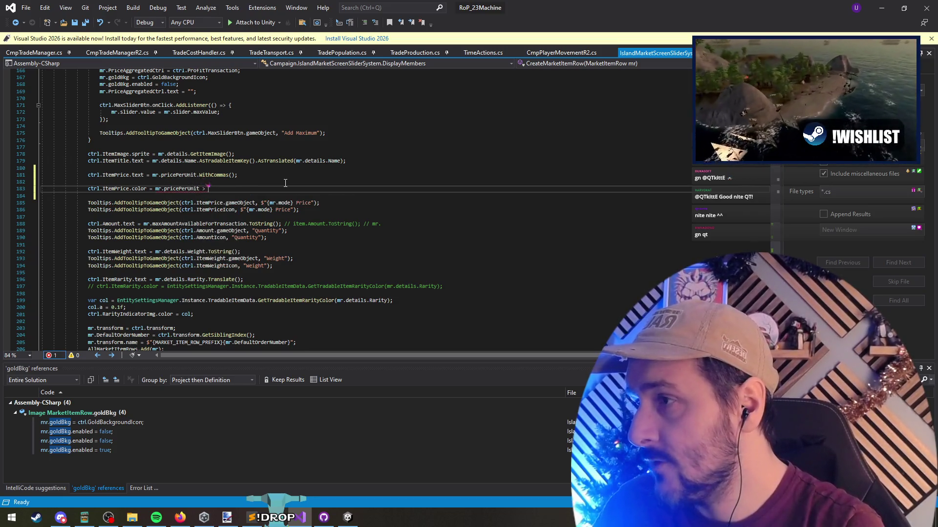
pyautogui.write(' mr.defa')
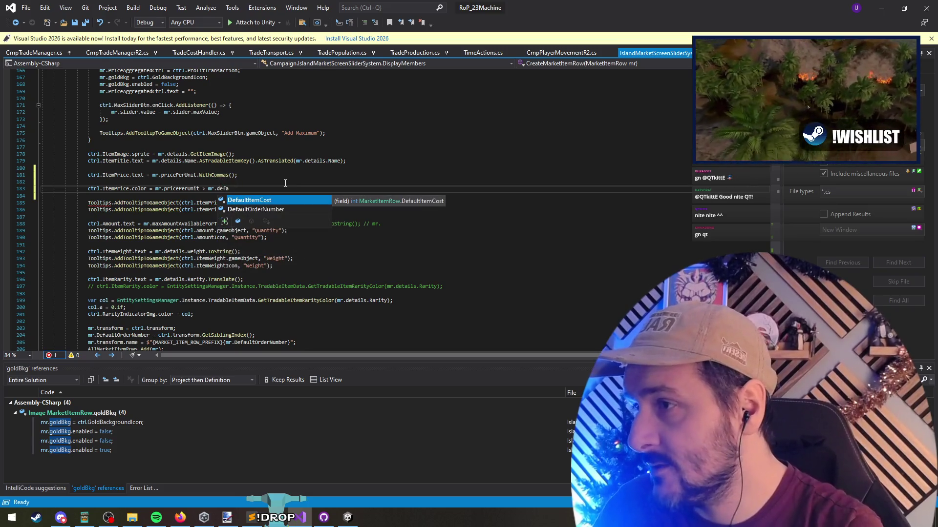
pyautogui.press('Tab')
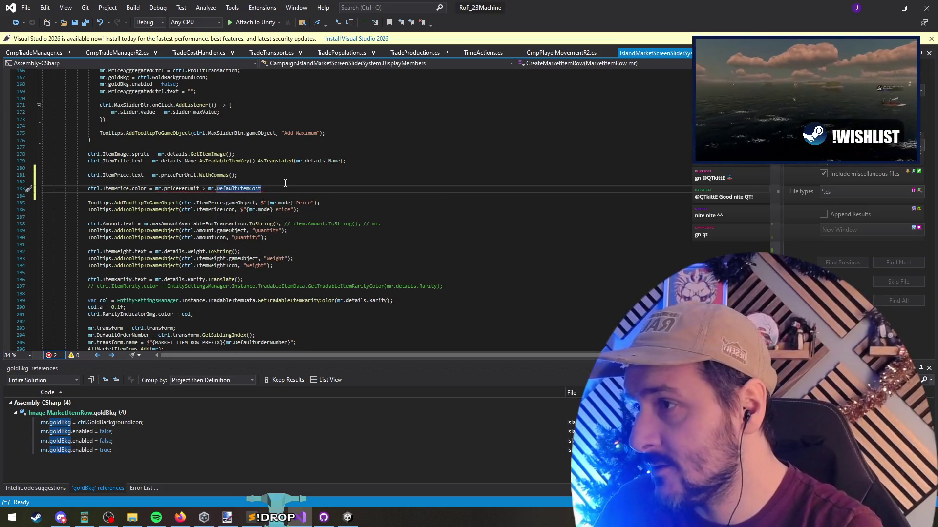
pyautogui.write('? ')
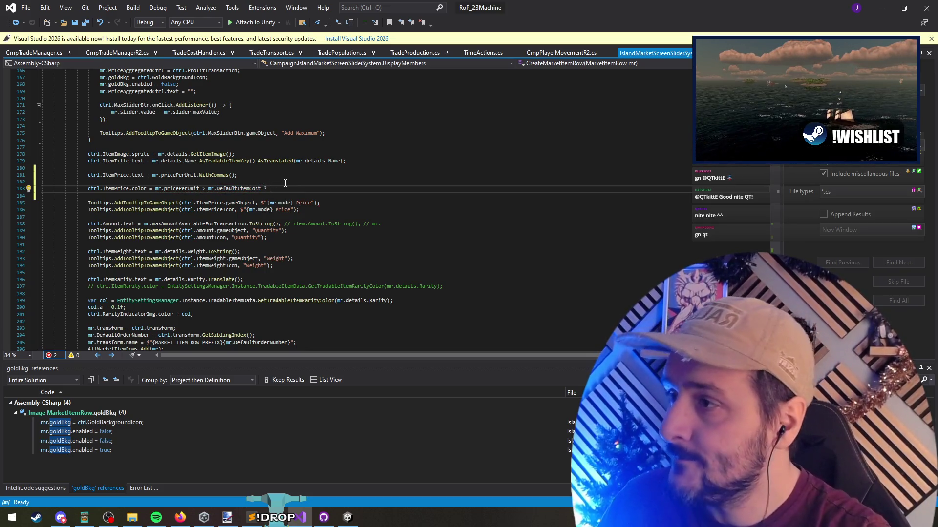
pyautogui.write('Color')
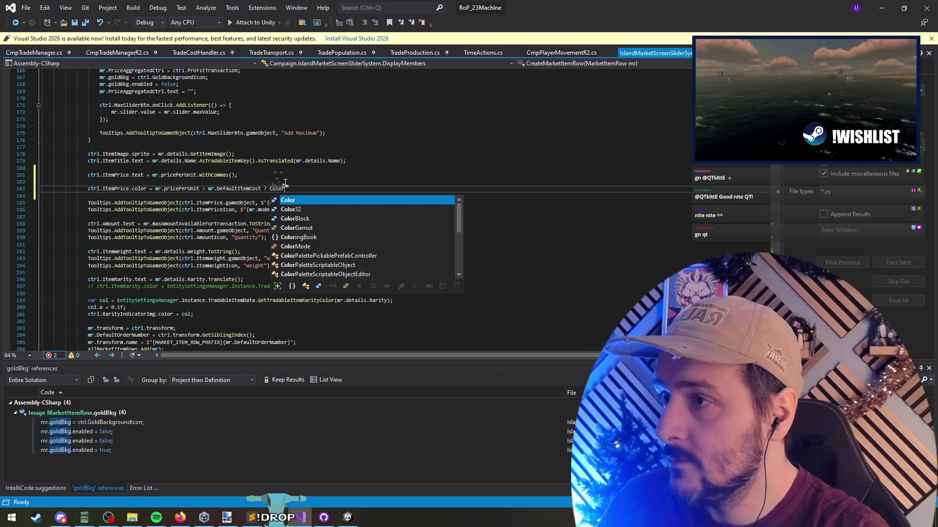
pyautogui.write('.re')
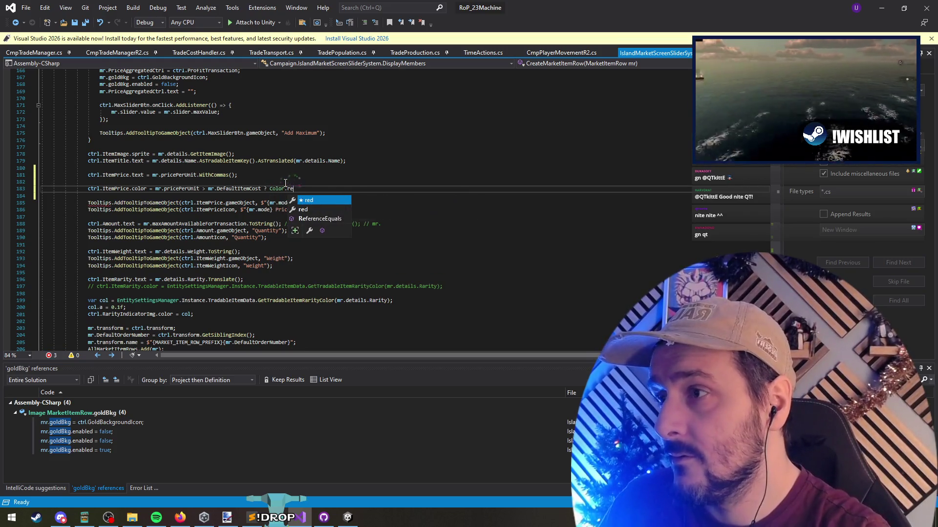
pyautogui.press('BackSpace')
pyautogui.press('BackSpace')
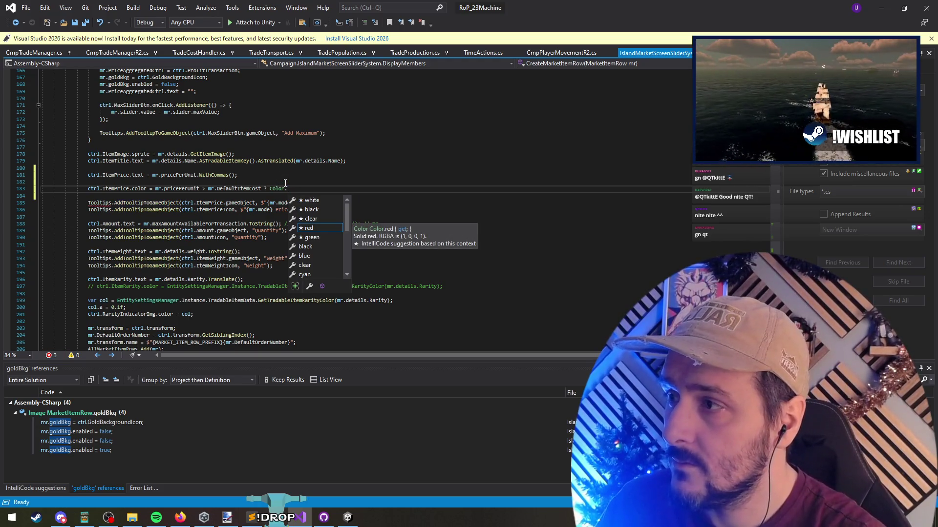
pyautogui.write('gre')
pyautogui.press('Tab')
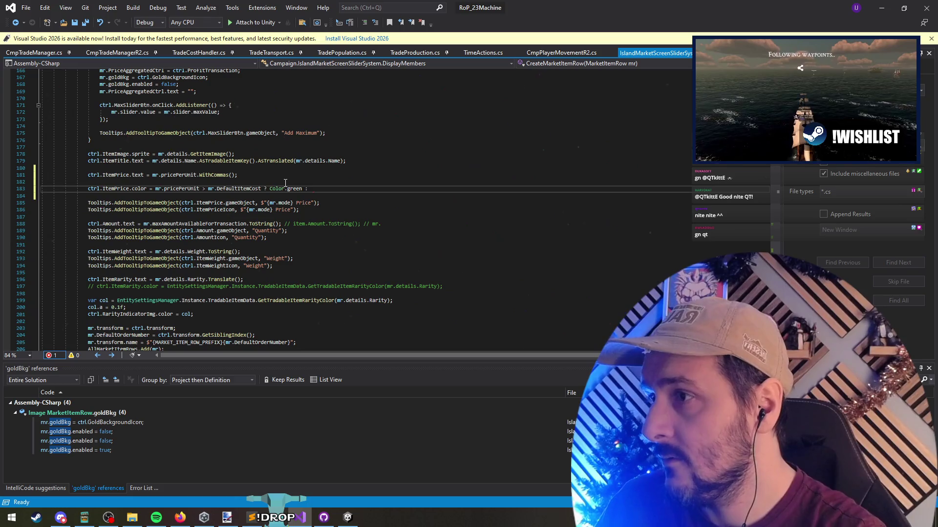